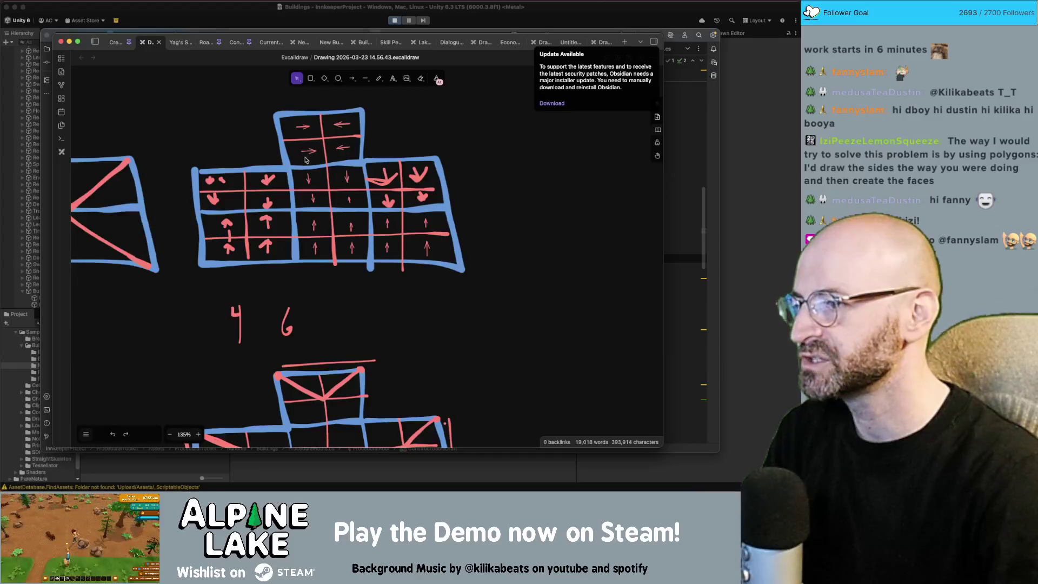
Step: Select the short arrows in the raised top block and the second column in turn
{"action": "left_click", "coordinate": [308, 178]}
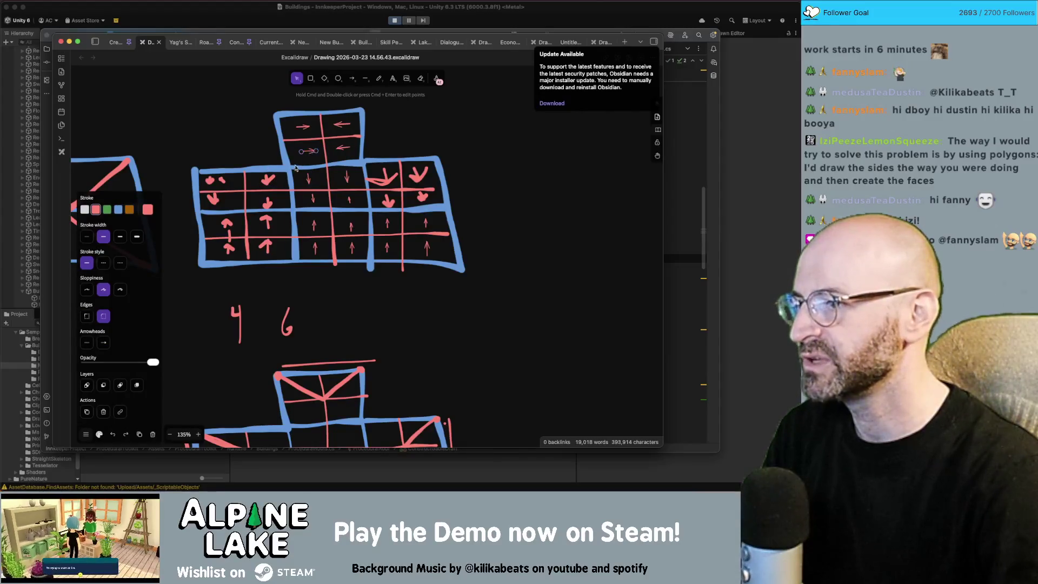
{"action": "left_click", "coordinate": [275, 179]}
{"action": "left_click", "coordinate": [306, 151]}
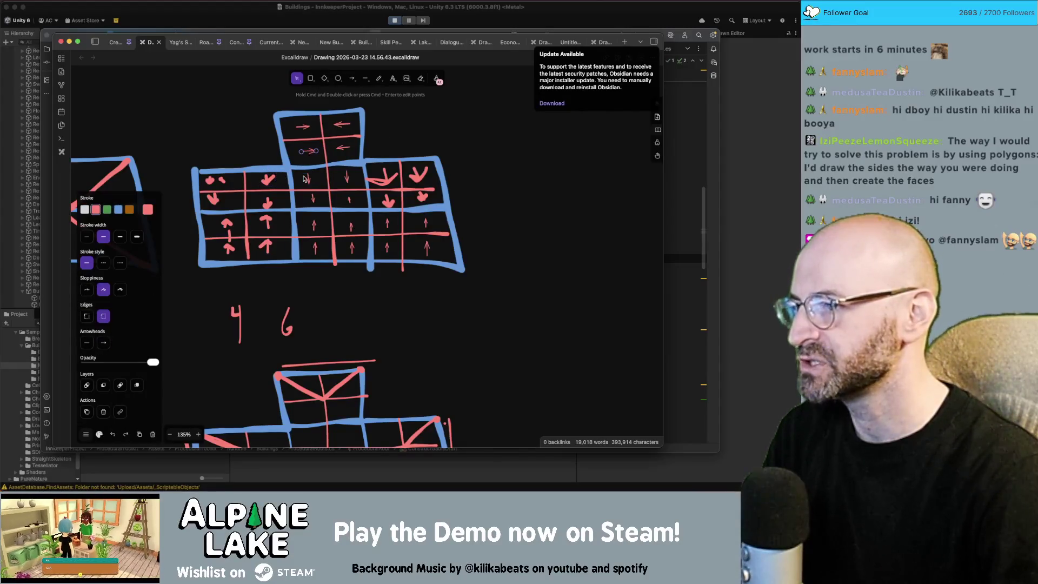
{"action": "left_click", "coordinate": [268, 180]}
{"action": "left_click", "coordinate": [305, 178]}
{"action": "left_click", "coordinate": [309, 152]}
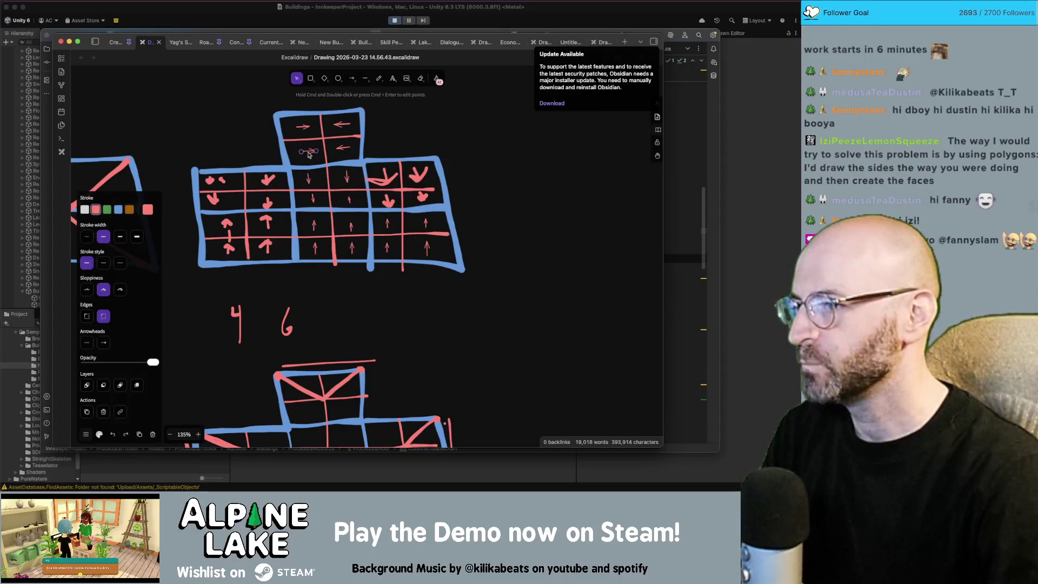
{"action": "left_click", "coordinate": [274, 181]}
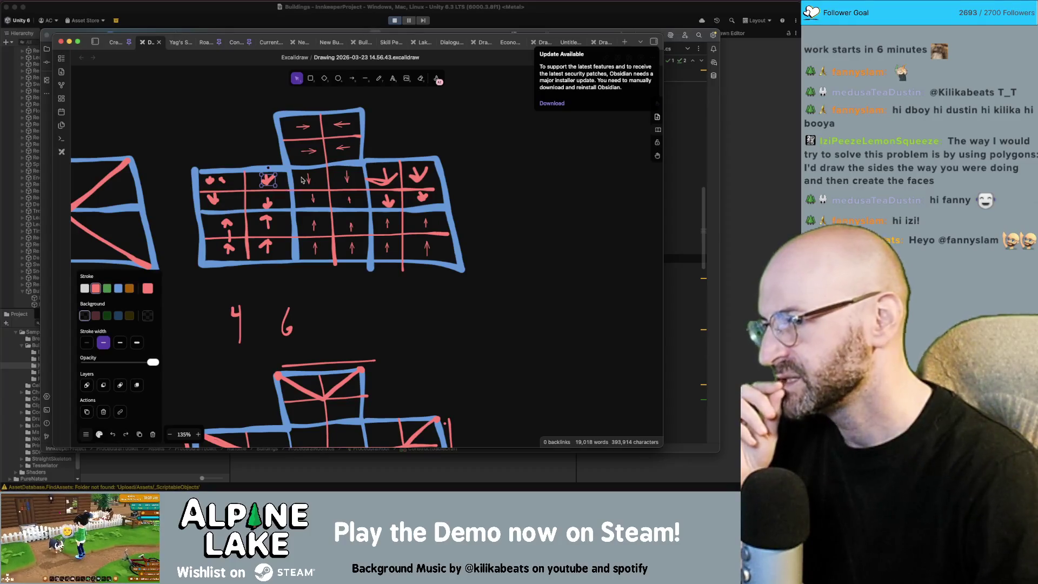
Step: Change the stroke colour of the small third-column down arrow
{"action": "left_click", "coordinate": [308, 179]}
{"action": "left_click", "coordinate": [130, 211]}
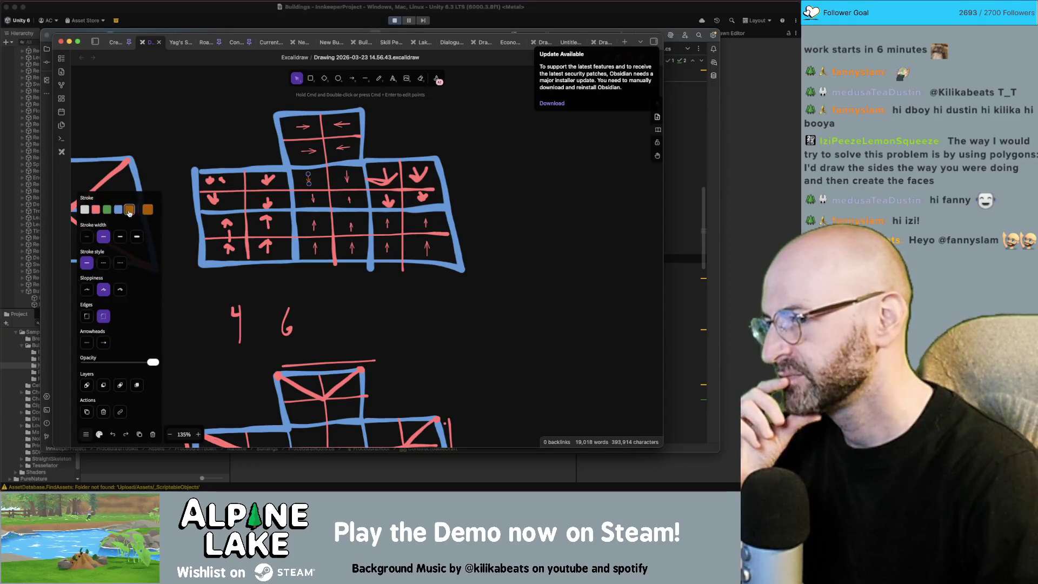
{"action": "left_click", "coordinate": [386, 142]}
{"action": "left_click", "coordinate": [341, 181]}
{"action": "left_click", "coordinate": [84, 211]}
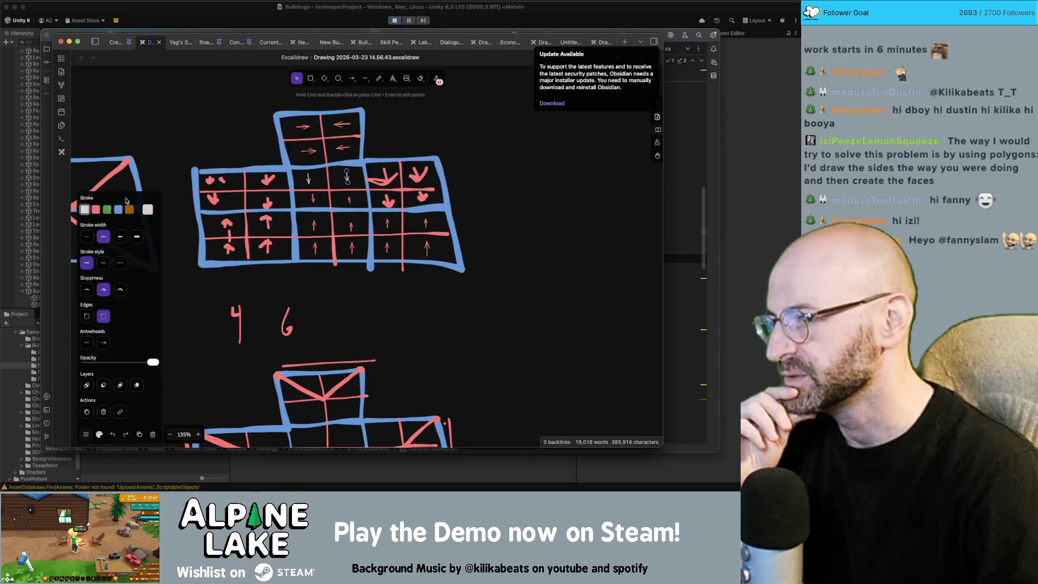
{"action": "left_click", "coordinate": [397, 137]}
{"action": "left_click", "coordinate": [309, 179]}
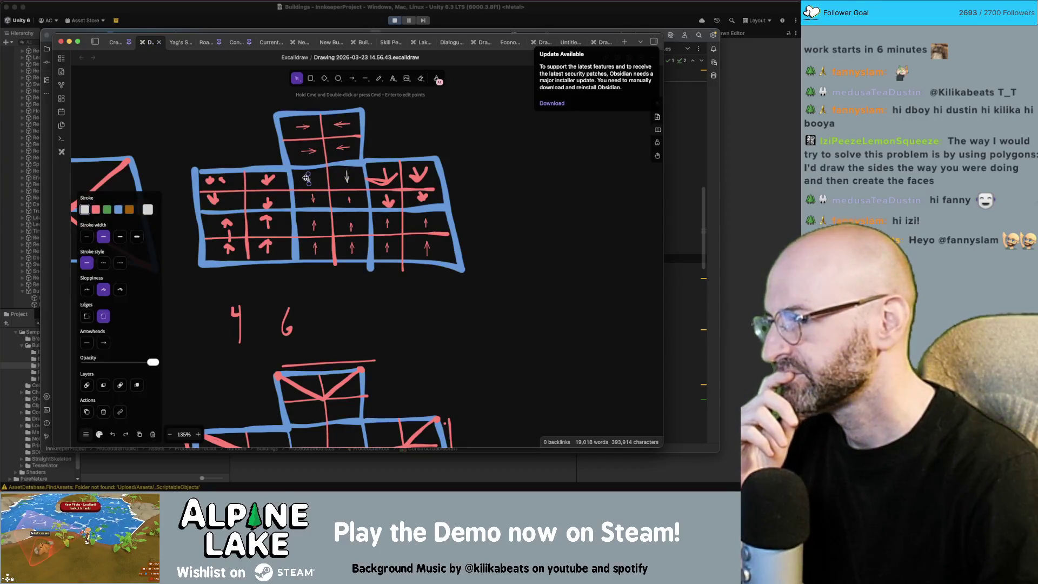
{"action": "left_click", "coordinate": [348, 176]}
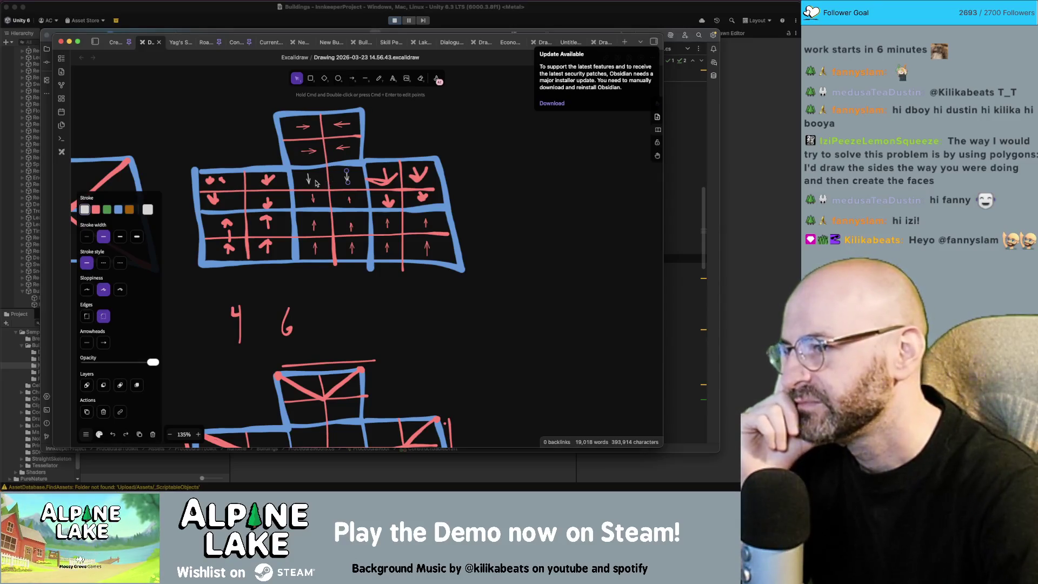
Step: Pick out the small white arrows in the third and fourth columns from the pink second-column arrow
{"action": "left_click", "coordinate": [268, 146]}
{"action": "left_click", "coordinate": [308, 179]}
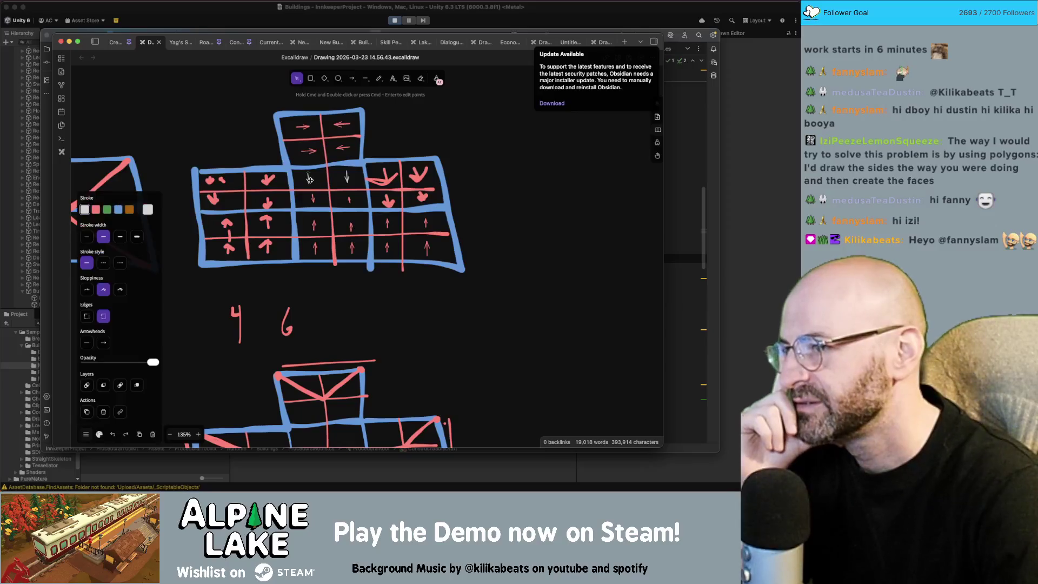
{"action": "left_click", "coordinate": [268, 180]}
{"action": "left_click", "coordinate": [307, 180]}
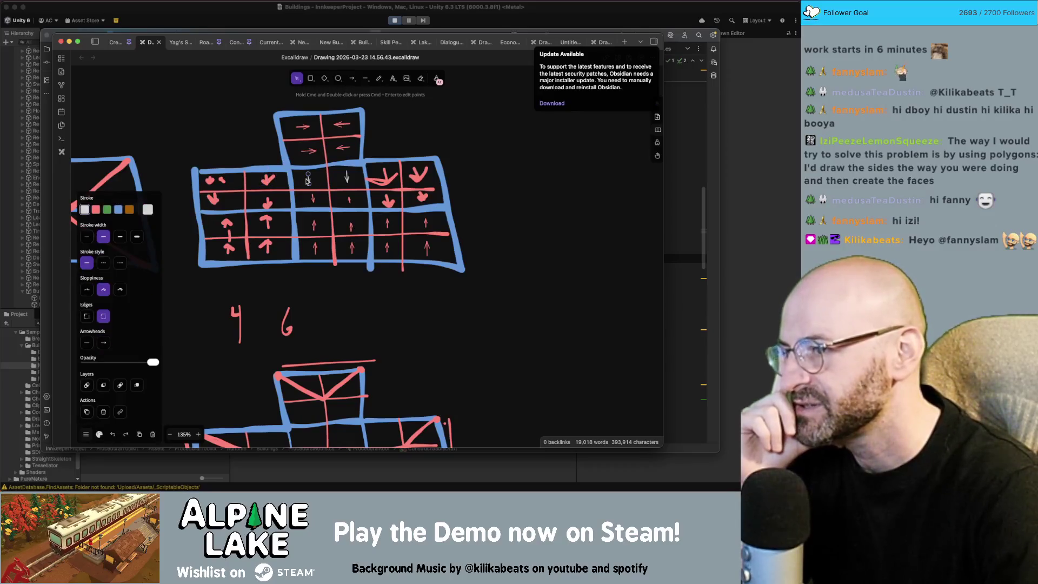
{"action": "left_click", "coordinate": [274, 183]}
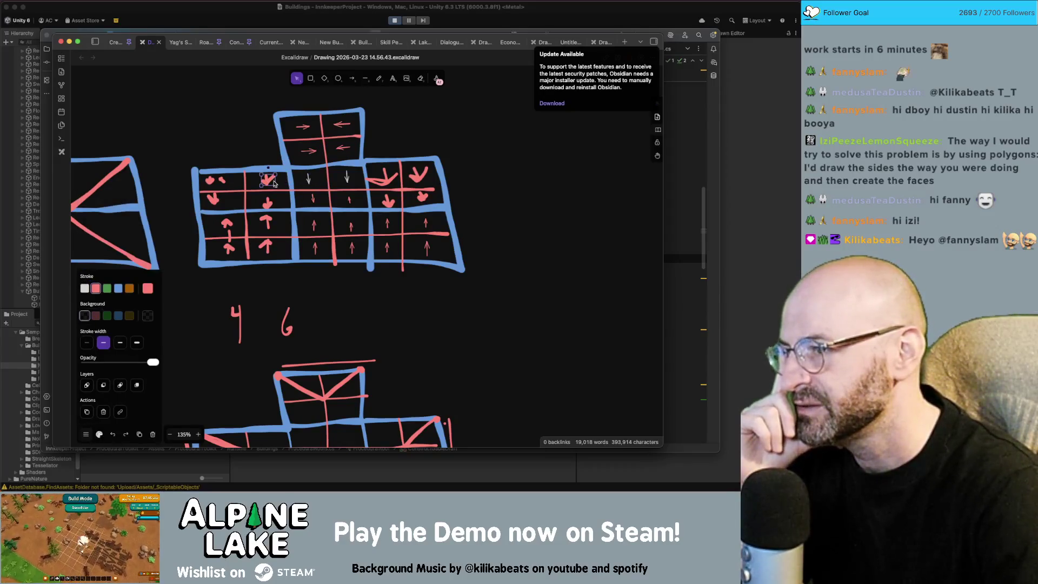
{"action": "left_click", "coordinate": [308, 180]}
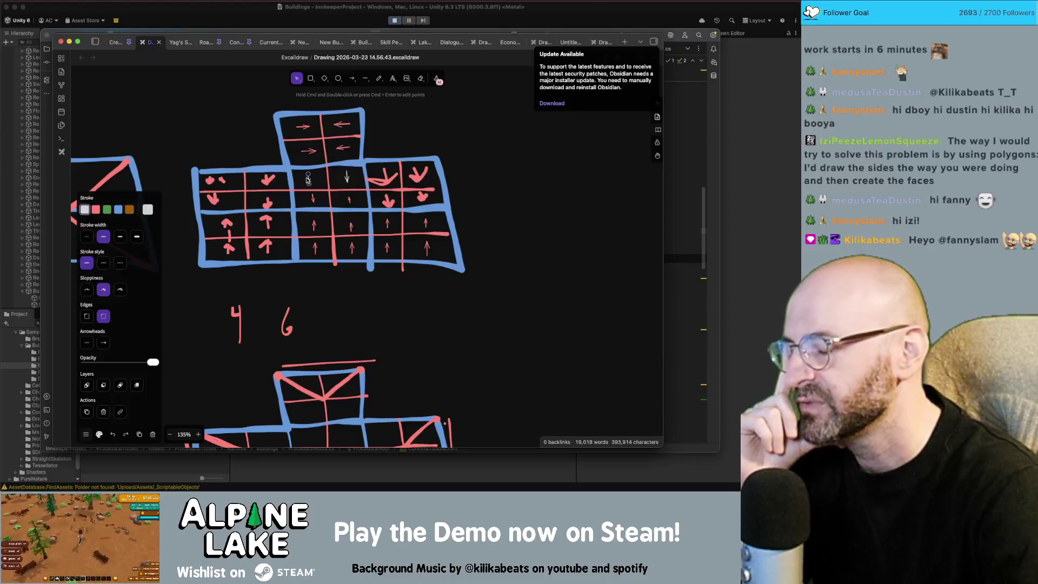
{"action": "left_click", "coordinate": [275, 182]}
{"action": "left_click", "coordinate": [307, 180]}
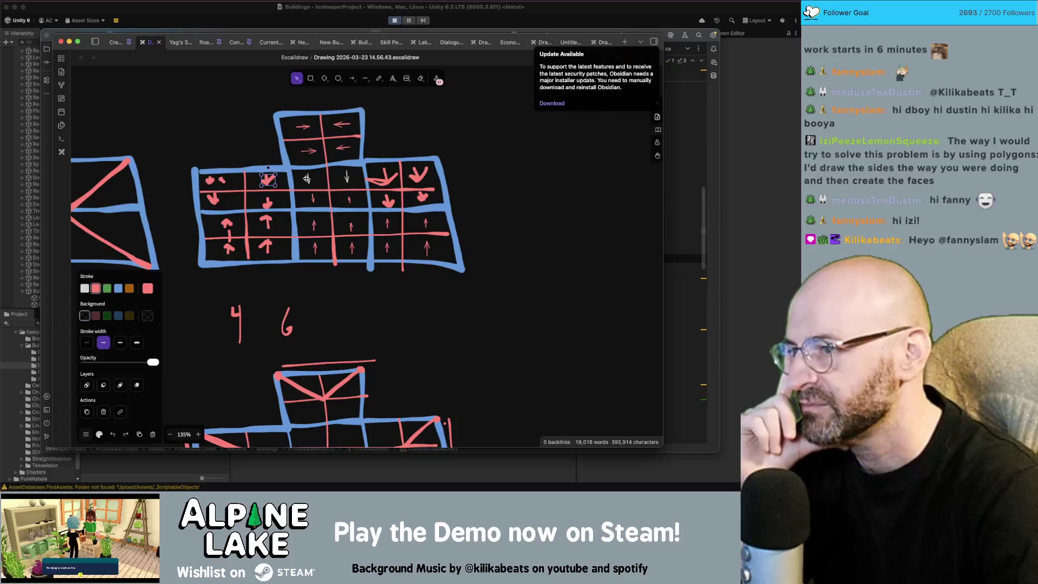
{"action": "left_click", "coordinate": [347, 176]}
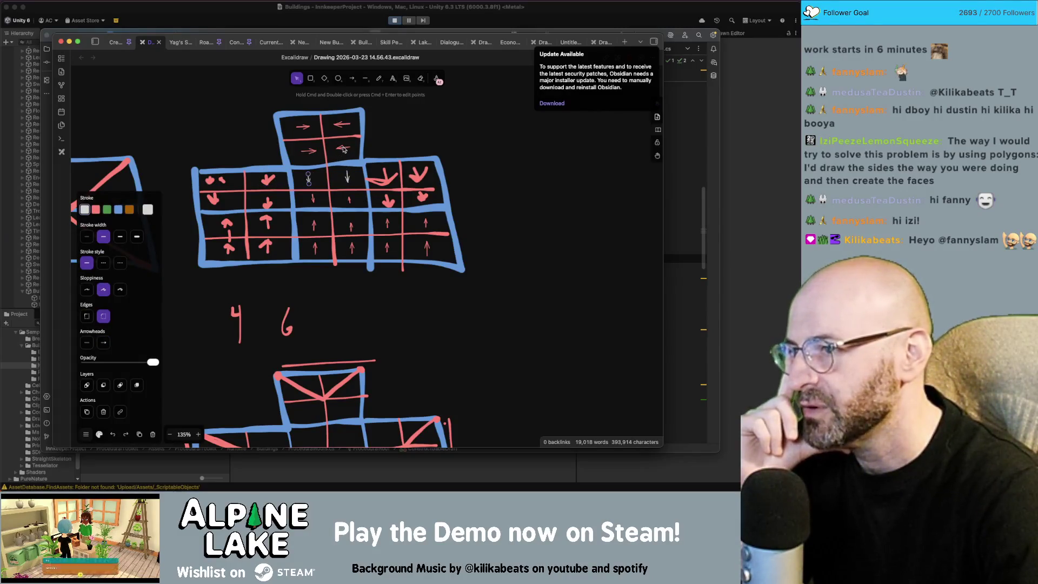
{"action": "left_click", "coordinate": [343, 149]}
{"action": "left_click", "coordinate": [390, 142]}
Step: Tilt the fourth-column white arrow down-left toward the third-column arrow
{"action": "left_click", "coordinate": [348, 175]}
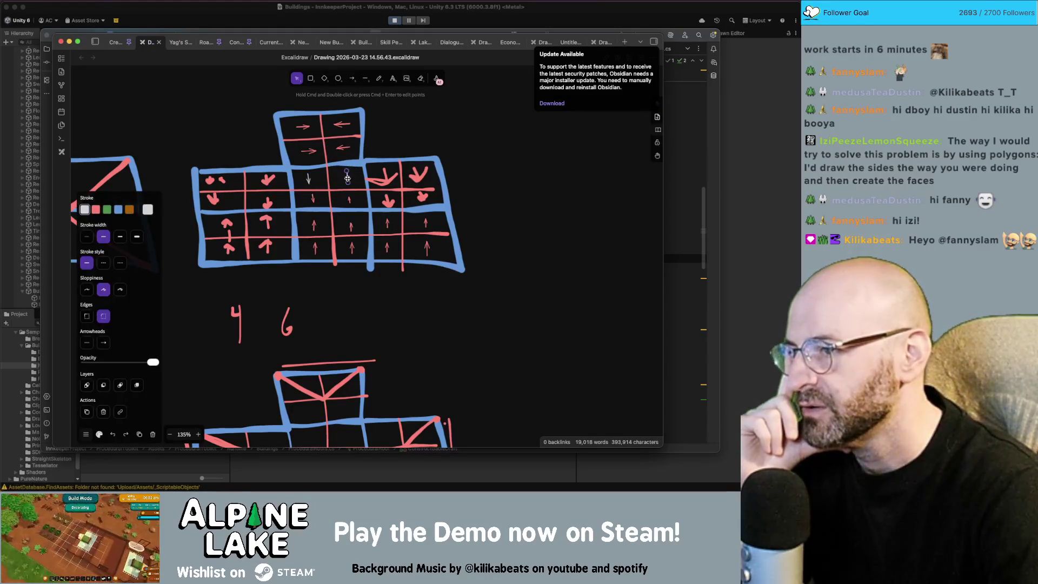
{"action": "left_click_drag", "start_coordinate": [347, 183], "coordinate": [340, 184]}
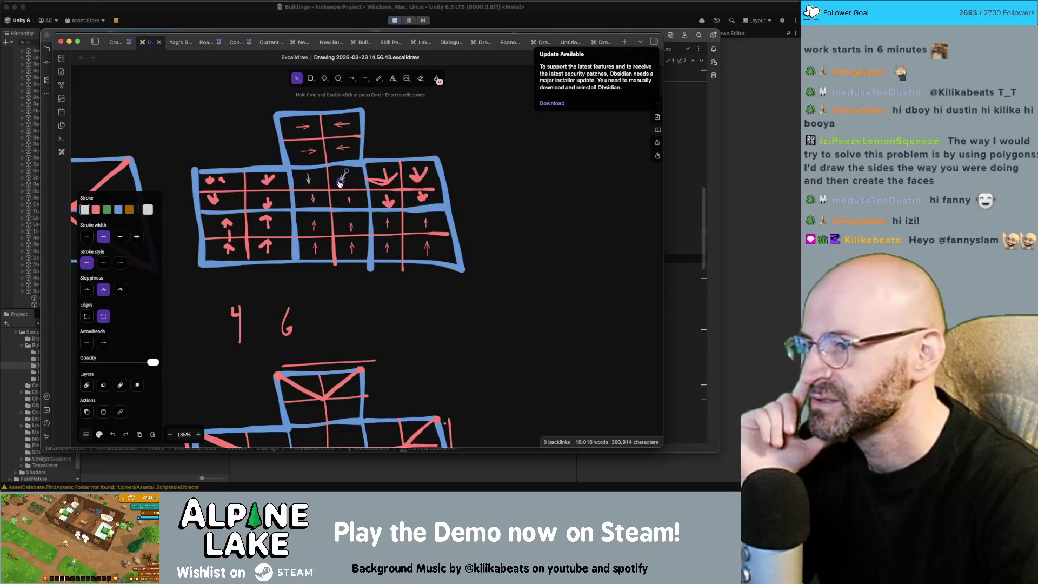
{"action": "left_click", "coordinate": [310, 181]}
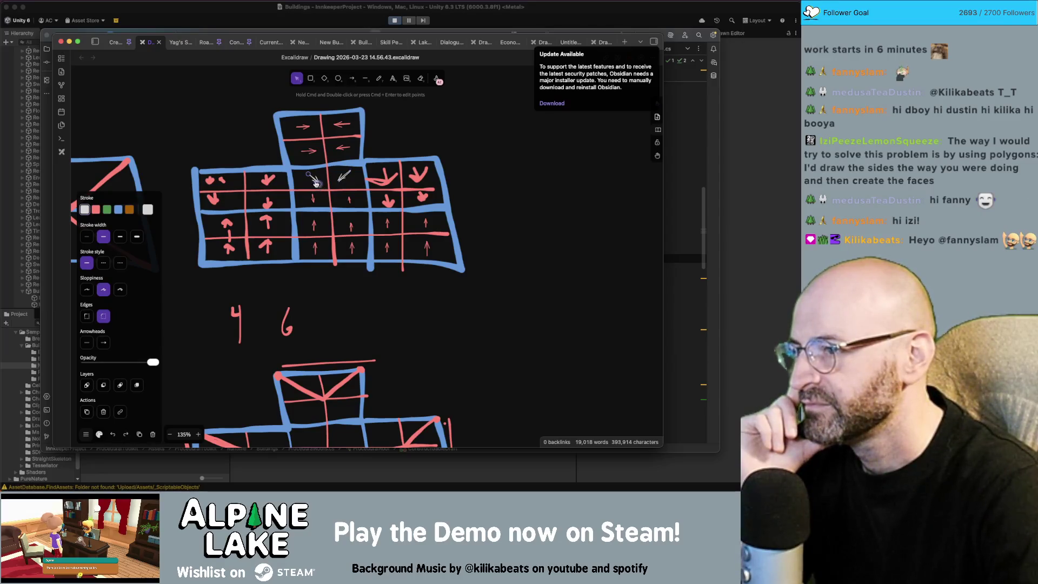
{"action": "left_click", "coordinate": [322, 185]}
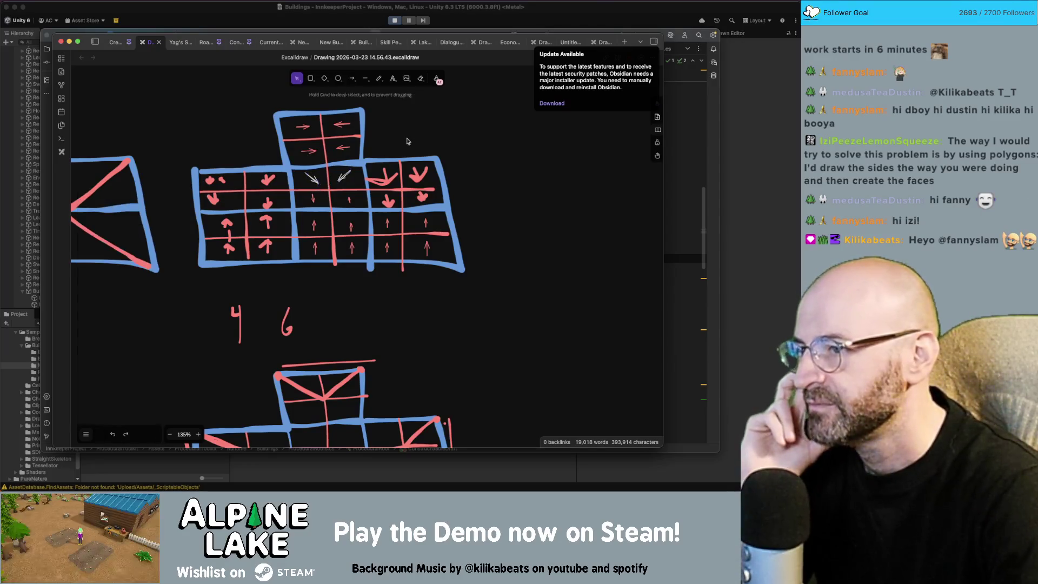
{"action": "left_click", "coordinate": [313, 197]}
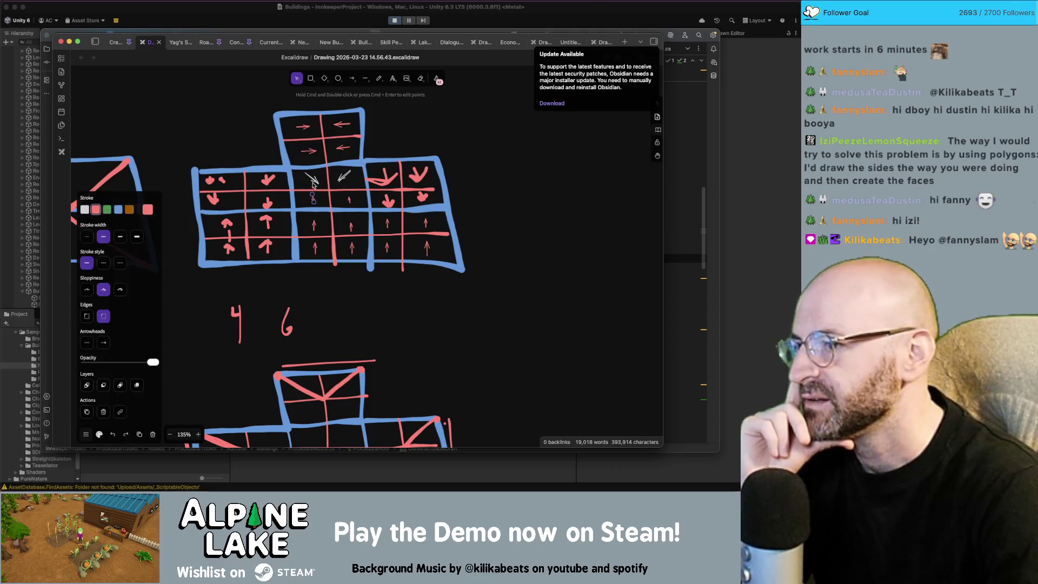
{"action": "left_click", "coordinate": [238, 251]}
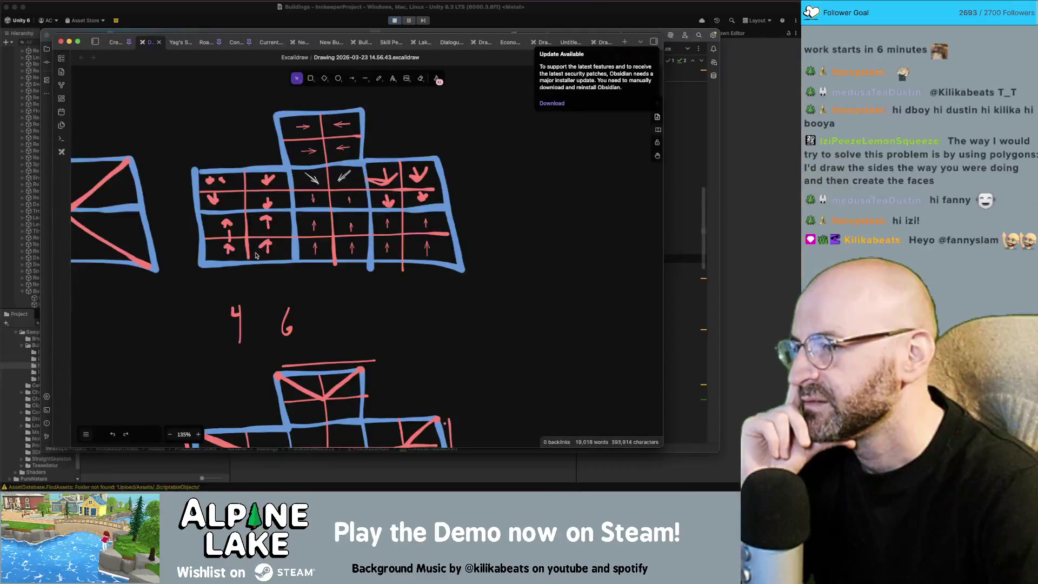
{"action": "left_click", "coordinate": [315, 248]}
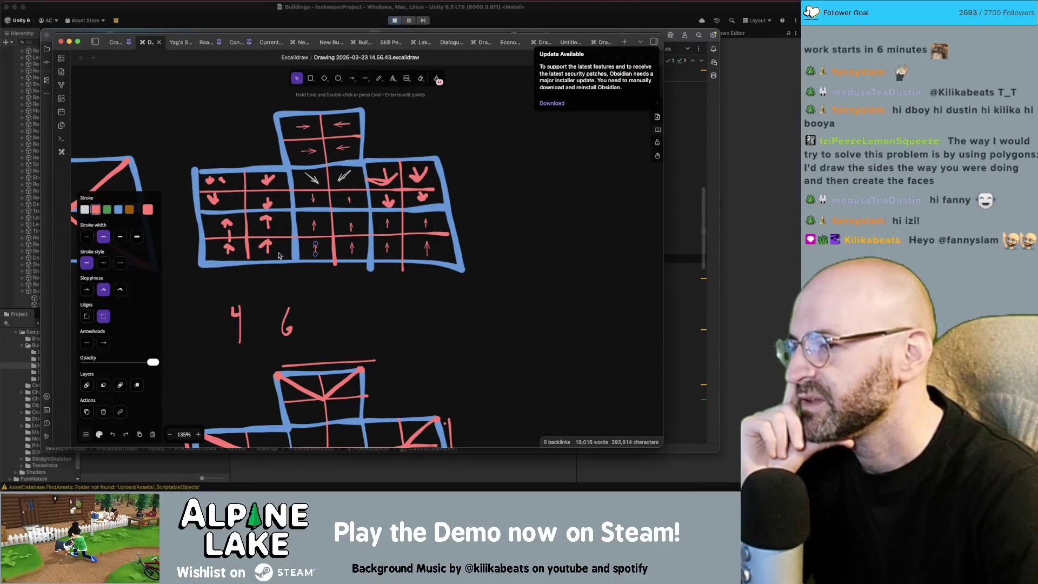
{"action": "left_click", "coordinate": [226, 251]}
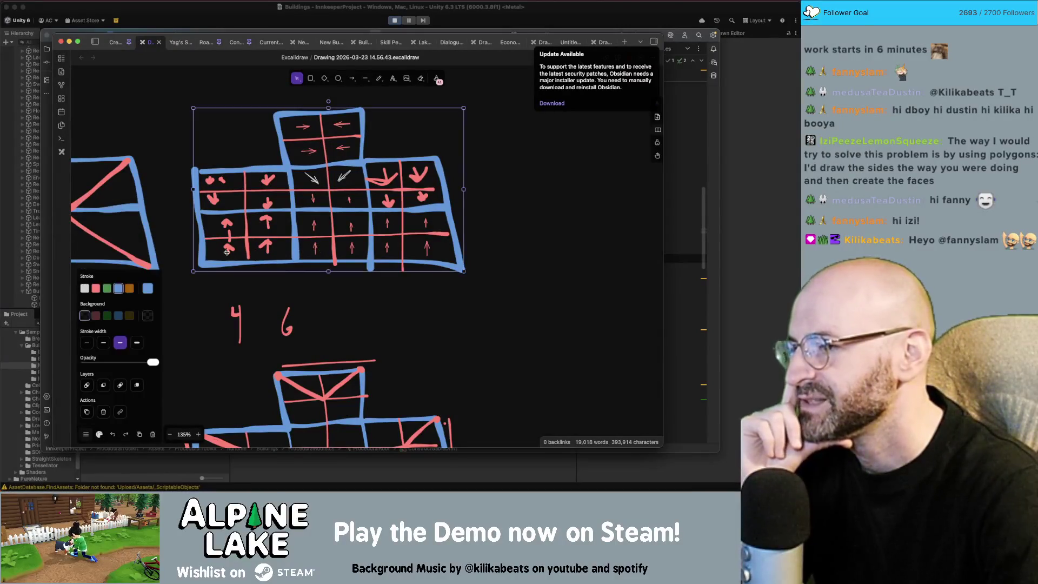
{"action": "left_click", "coordinate": [315, 247]}
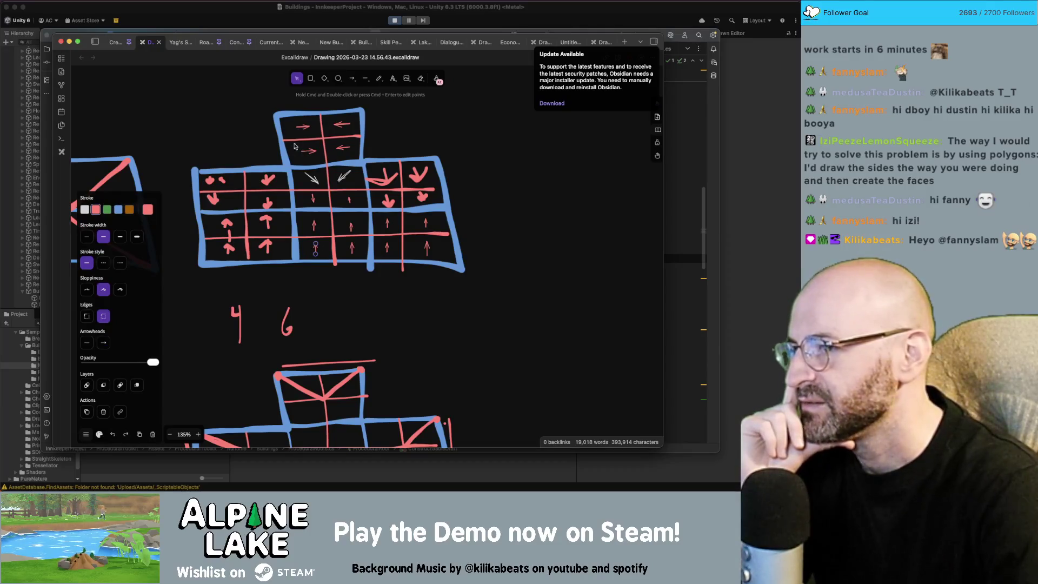
{"action": "left_click", "coordinate": [260, 282]}
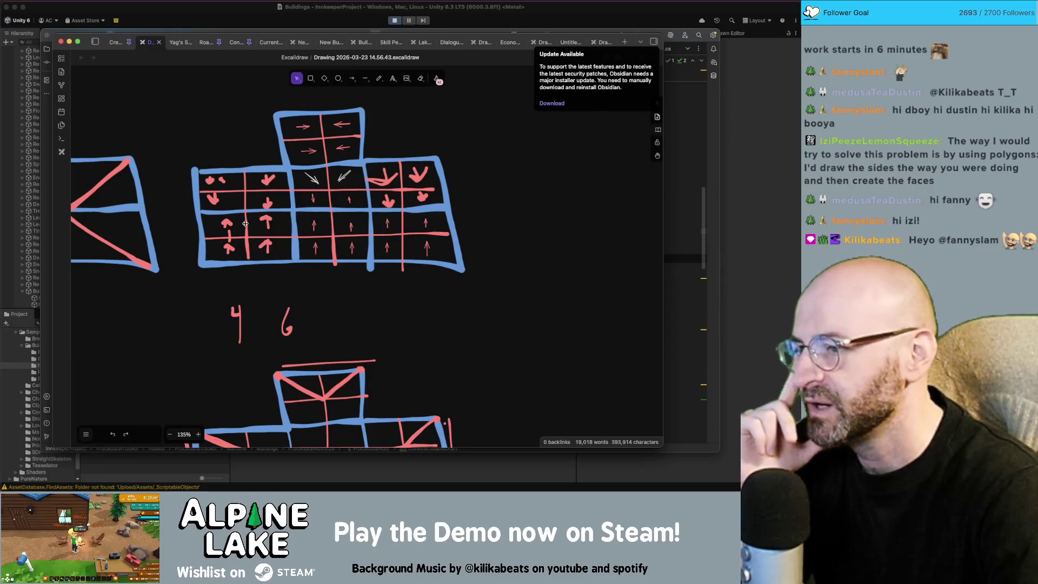
{"action": "left_click", "coordinate": [232, 239]}
{"action": "left_click", "coordinate": [316, 249]}
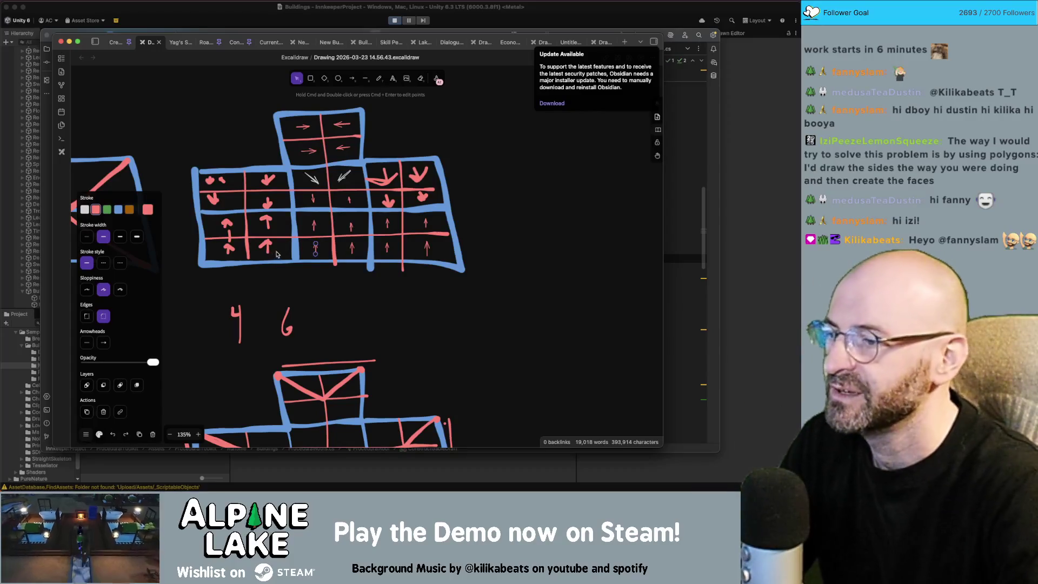
{"action": "key", "text": "e"}
{"action": "mouse_move", "coordinate": [264, 242]}
{"action": "left_mouse_down"}
{"action": "mouse_move", "coordinate": [268, 203]}
{"action": "mouse_move", "coordinate": [211, 181]}
{"action": "mouse_move", "coordinate": [230, 249]}
{"action": "left_mouse_up"}
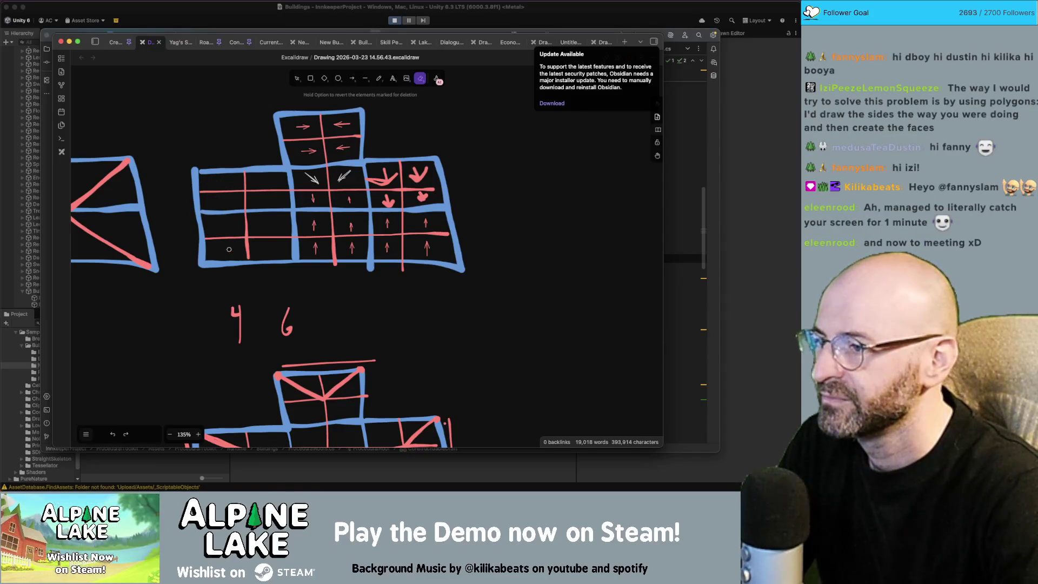
Step: Copy the four middle up-arrows into the empty left cells of the grid
{"action": "key", "text": "v"}
{"action": "left_click", "coordinate": [314, 225]}
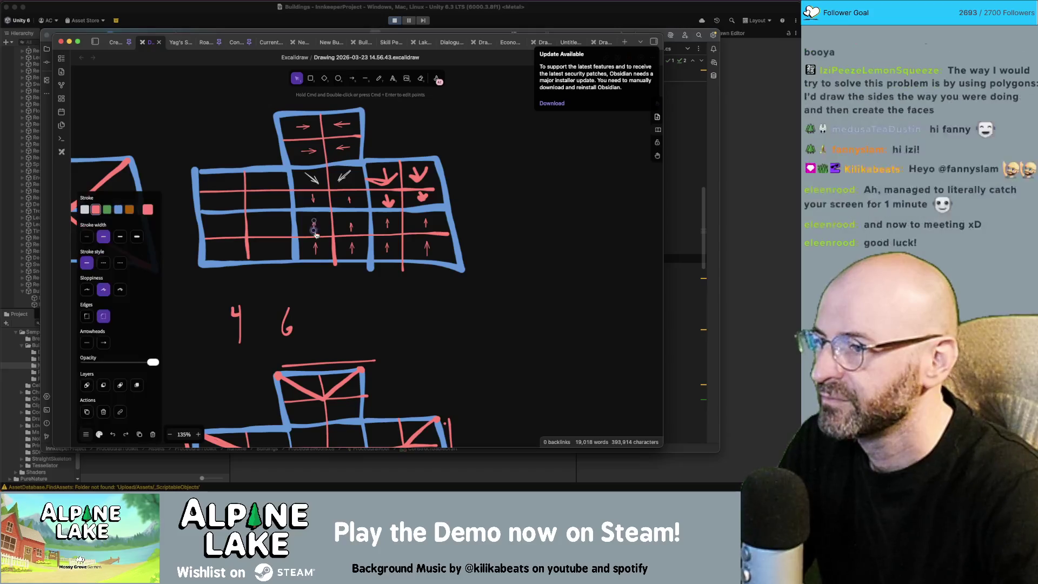
{"action": "left_click", "coordinate": [316, 246], "text": "shift"}
{"action": "left_click", "coordinate": [350, 228], "text": "shift"}
{"action": "left_click", "coordinate": [351, 244], "text": "shift"}
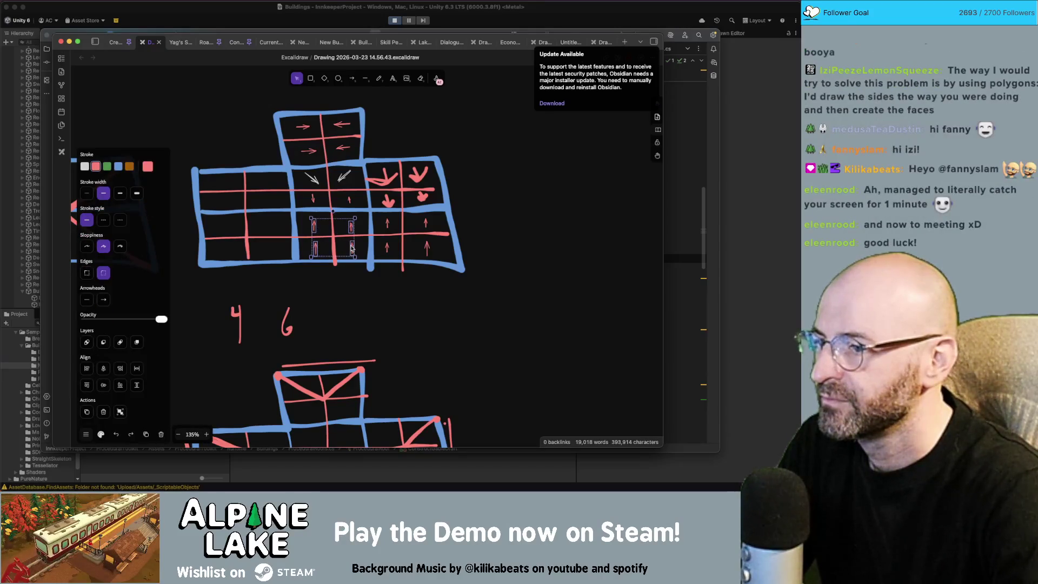
{"action": "left_click_drag", "start_coordinate": [350, 245], "coordinate": [264, 245]}
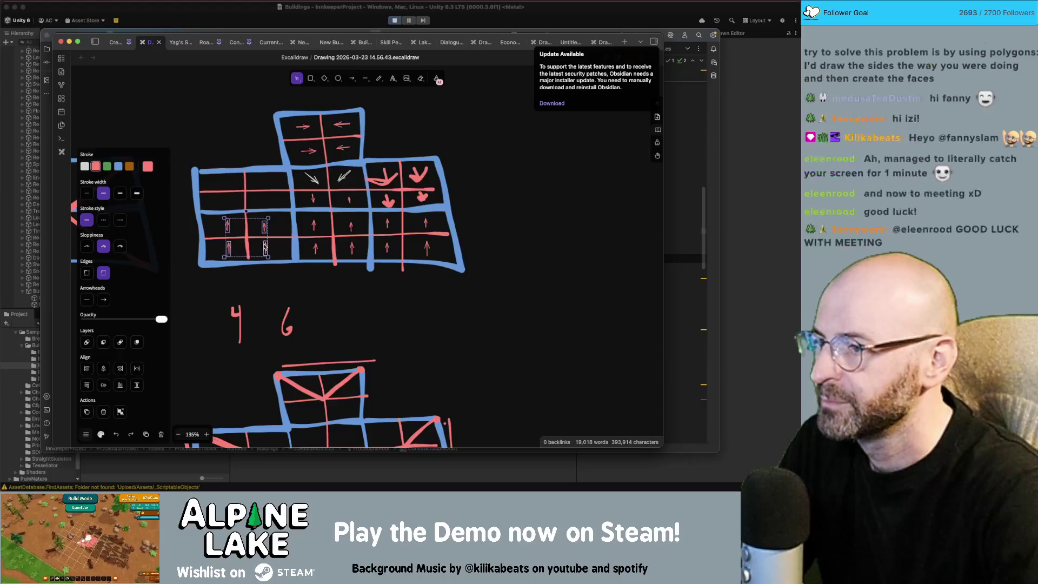
Step: Erase the stray arrows, flip the upper-left arrows downward, and copy them into the right-side cells
{"action": "key", "text": "e"}
{"action": "mouse_move", "coordinate": [377, 175]}
{"action": "left_mouse_down"}
{"action": "mouse_move", "coordinate": [421, 197]}
{"action": "mouse_move", "coordinate": [416, 175]}
{"action": "left_mouse_up"}
{"action": "key", "text": "v"}
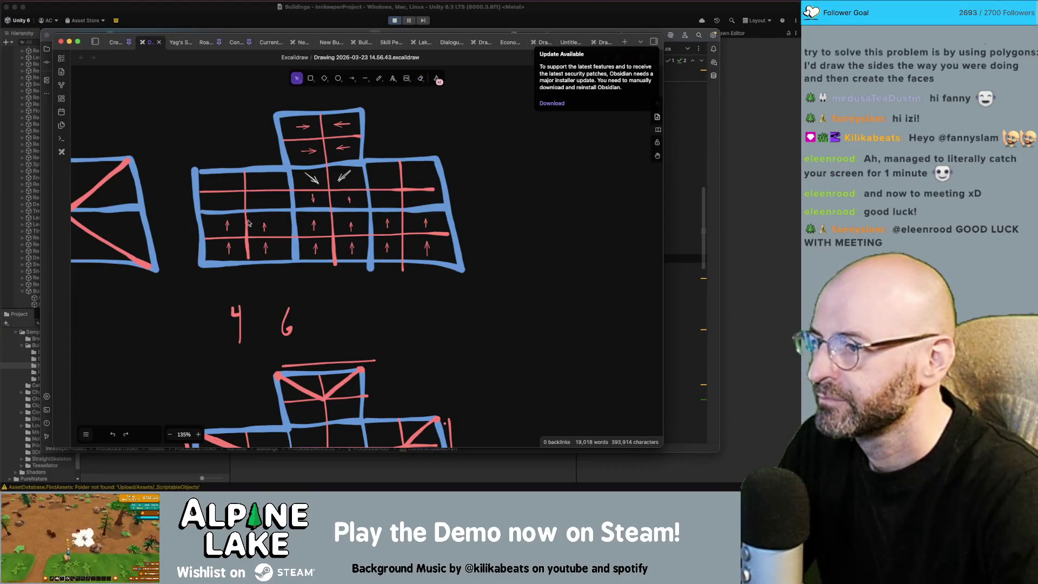
{"action": "mouse_move", "coordinate": [222, 217]}
{"action": "left_mouse_down"}
{"action": "mouse_move", "coordinate": [267, 235]}
{"action": "mouse_move", "coordinate": [226, 212]}
{"action": "mouse_move", "coordinate": [229, 202]}
{"action": "left_mouse_up"}
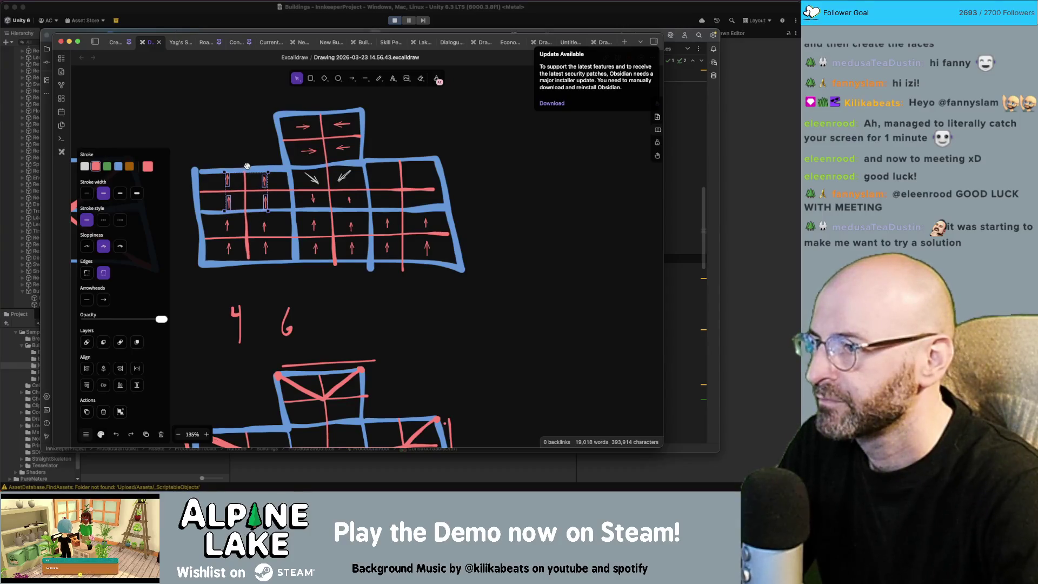
{"action": "mouse_move", "coordinate": [247, 166]}
{"action": "left_mouse_down"}
{"action": "mouse_move", "coordinate": [269, 177]}
{"action": "mouse_move", "coordinate": [272, 206]}
{"action": "mouse_move", "coordinate": [249, 218]}
{"action": "left_mouse_up"}
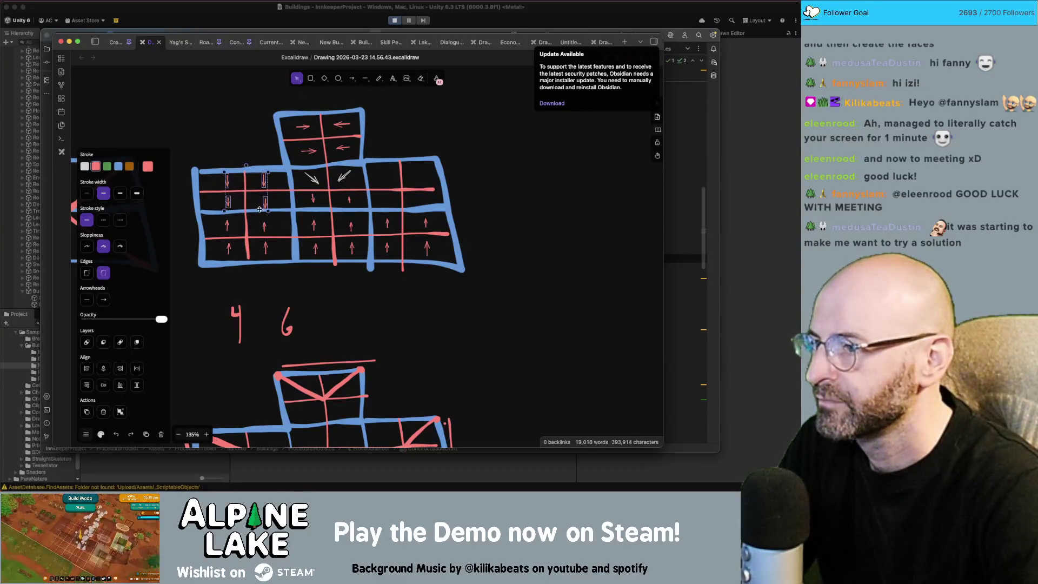
{"action": "left_click_drag", "start_coordinate": [264, 184], "coordinate": [417, 183]}
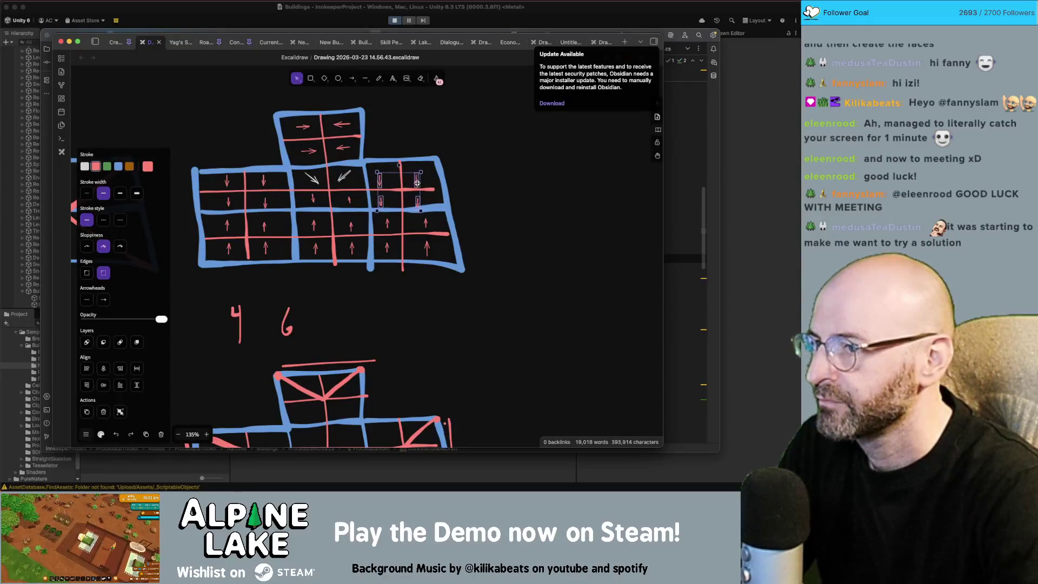
{"action": "left_click", "coordinate": [451, 185]}
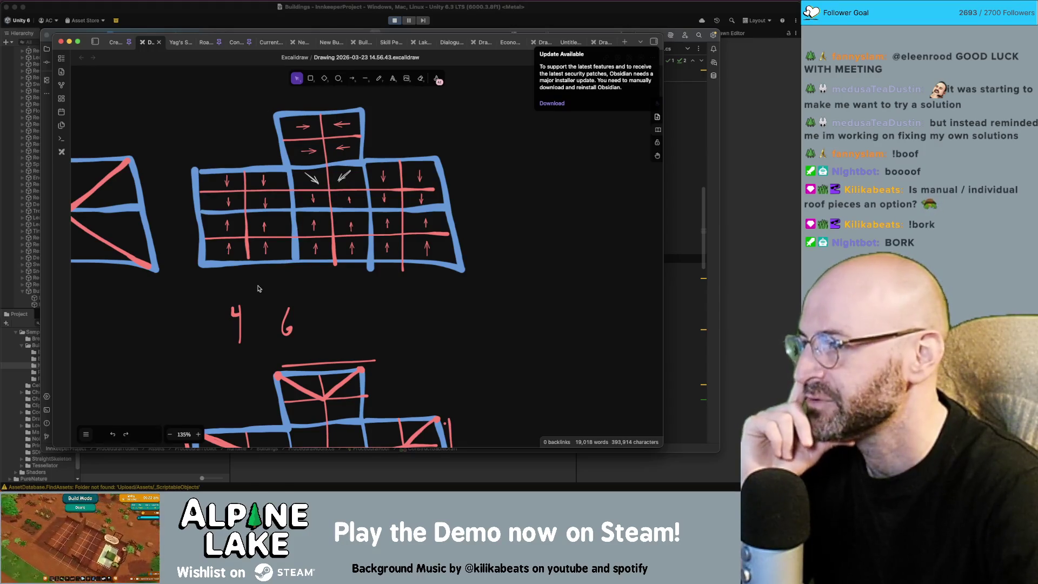
{"action": "left_click", "coordinate": [229, 250]}
{"action": "left_click", "coordinate": [435, 285]}
{"action": "left_click", "coordinate": [316, 250]}
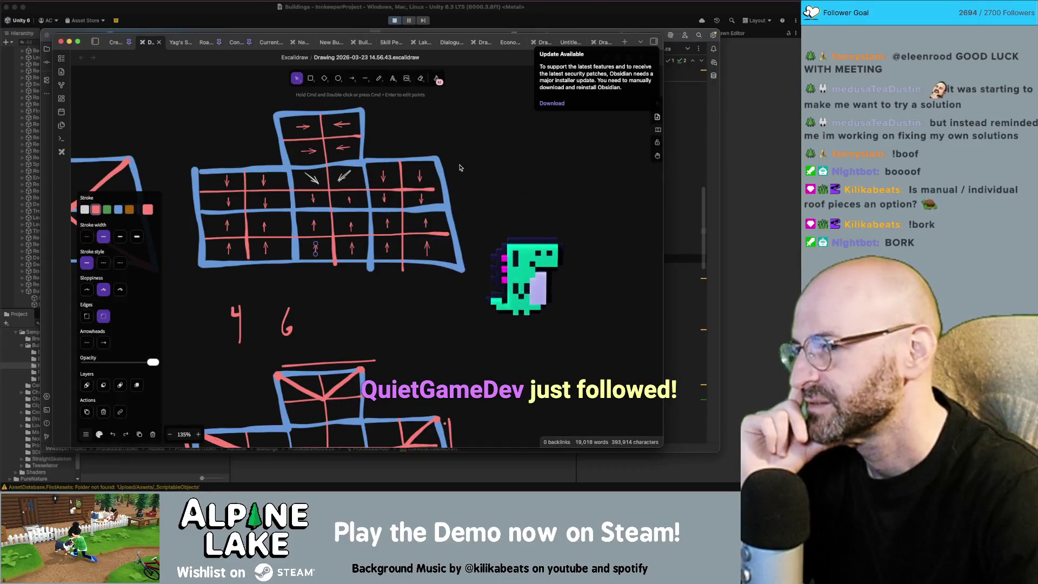
Step: Nudge the white diagonal arrow slightly to the right
{"action": "left_click", "coordinate": [475, 181]}
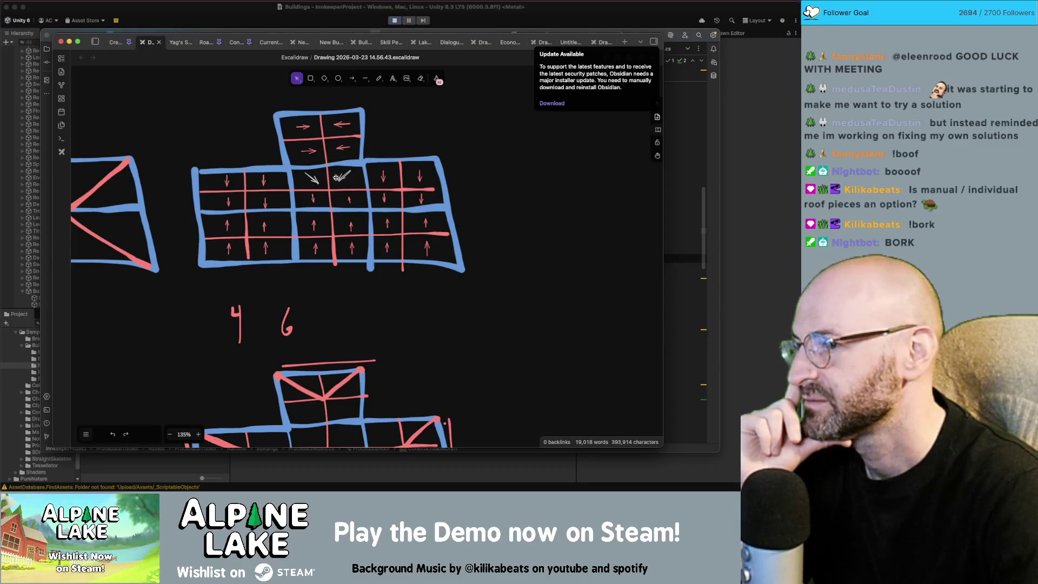
{"action": "left_click_drag", "start_coordinate": [336, 178], "coordinate": [340, 179]}
{"action": "left_click", "coordinate": [455, 139]}
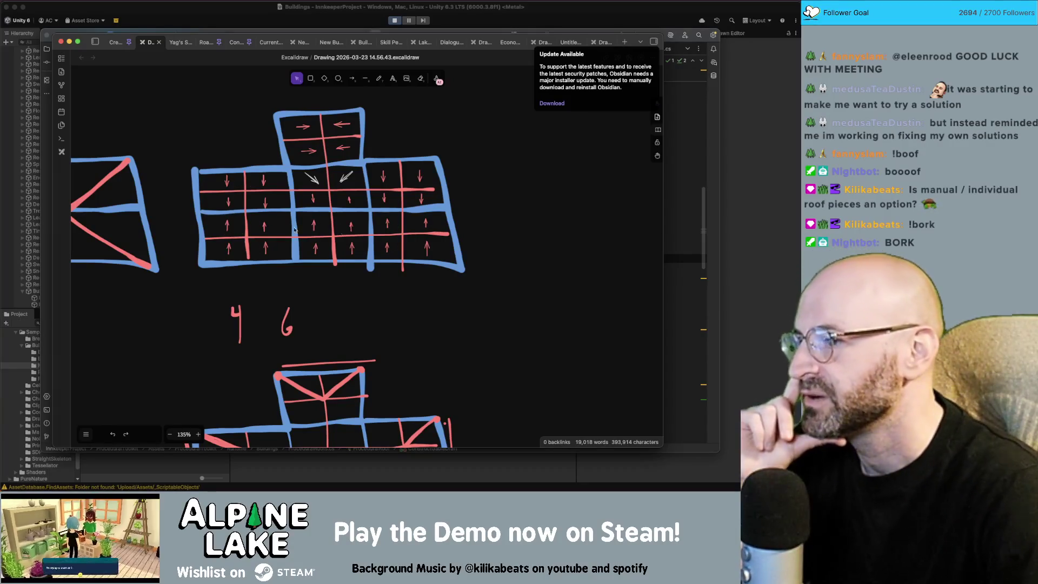
Step: Inspect the red arrows and the white diagonal arrow in the grid's upper cells
{"action": "left_click", "coordinate": [230, 201]}
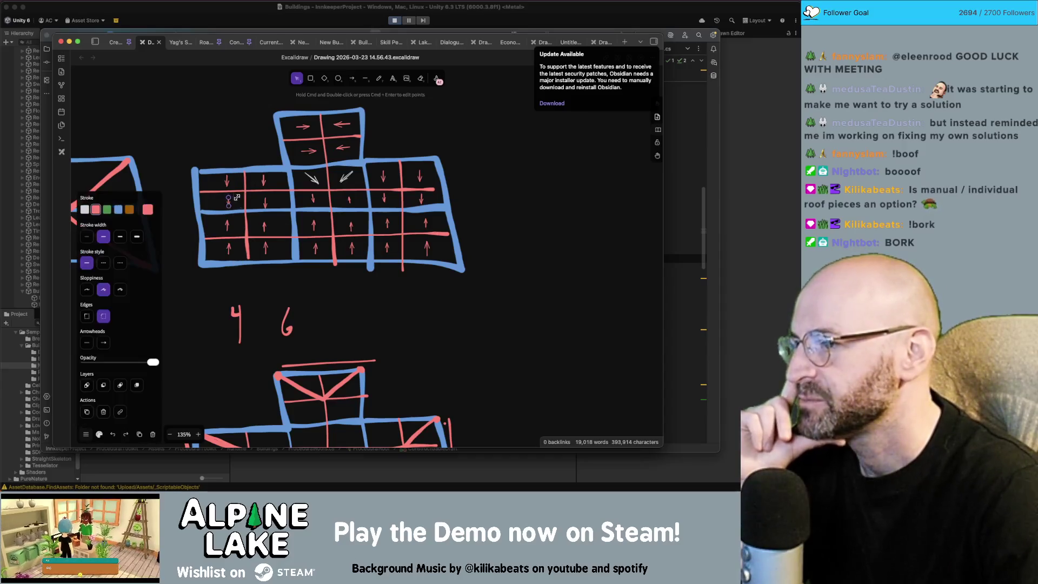
{"action": "left_click", "coordinate": [228, 180]}
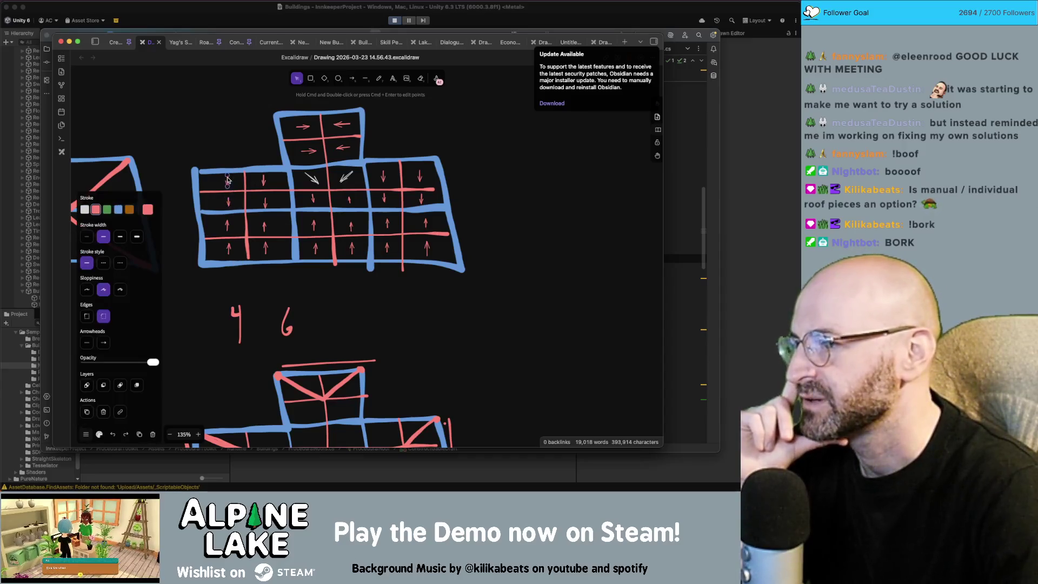
{"action": "left_click", "coordinate": [310, 180]}
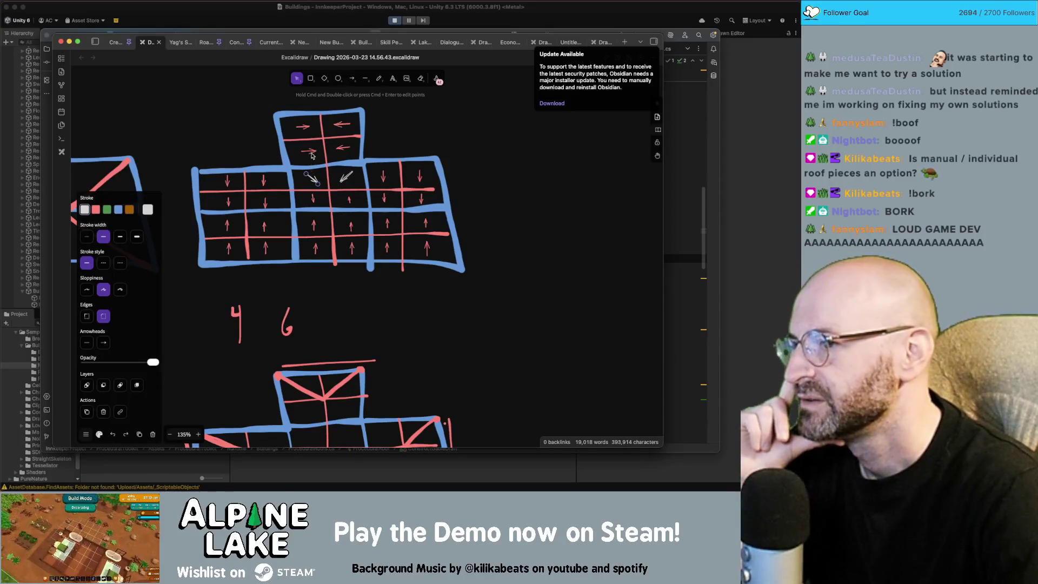
{"action": "left_click", "coordinate": [309, 151]}
{"action": "left_click", "coordinate": [344, 135]}
{"action": "left_click", "coordinate": [345, 147]}
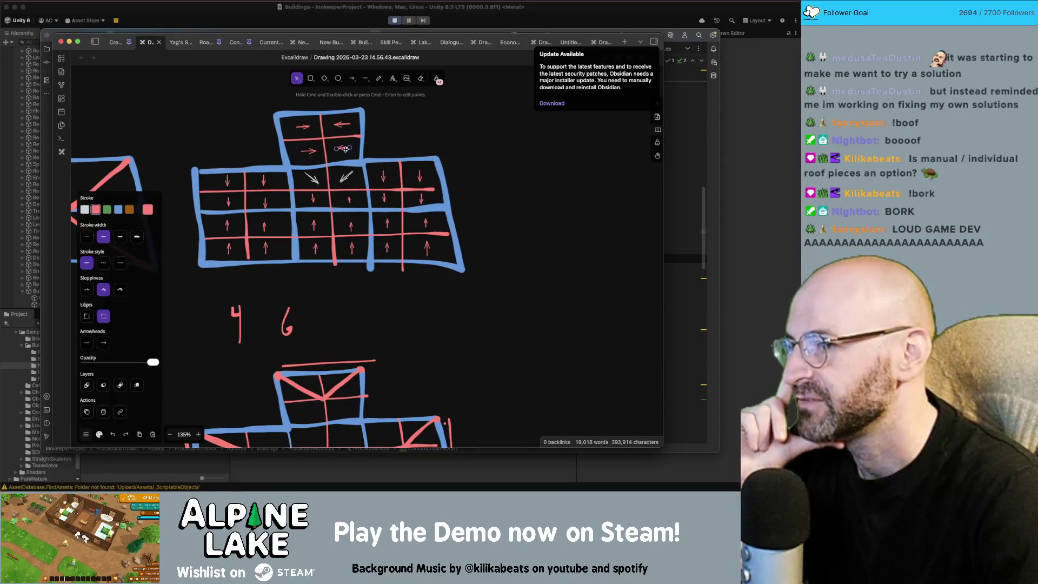
{"action": "left_click", "coordinate": [342, 174]}
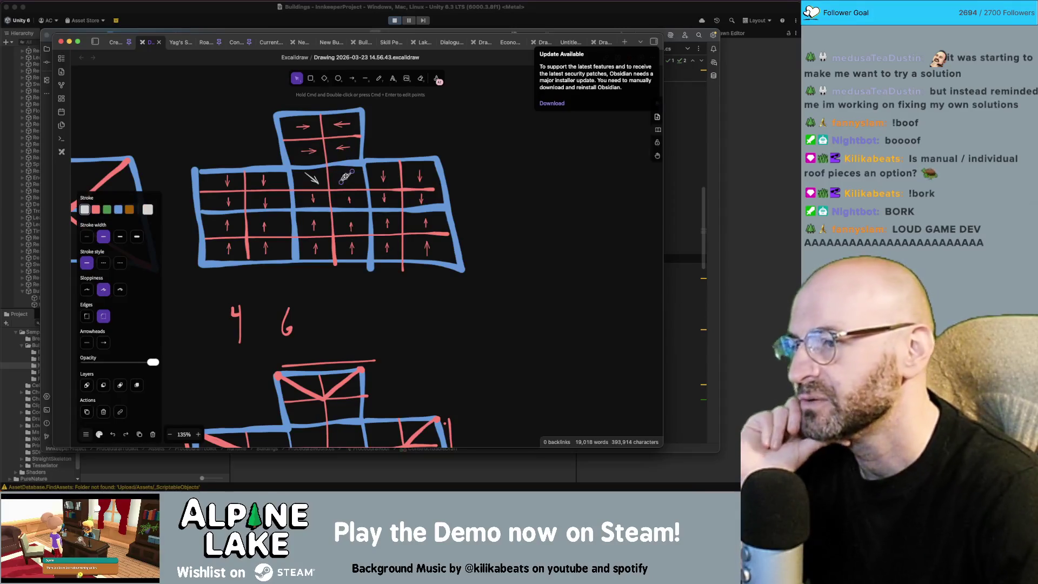
{"action": "left_click", "coordinate": [382, 176]}
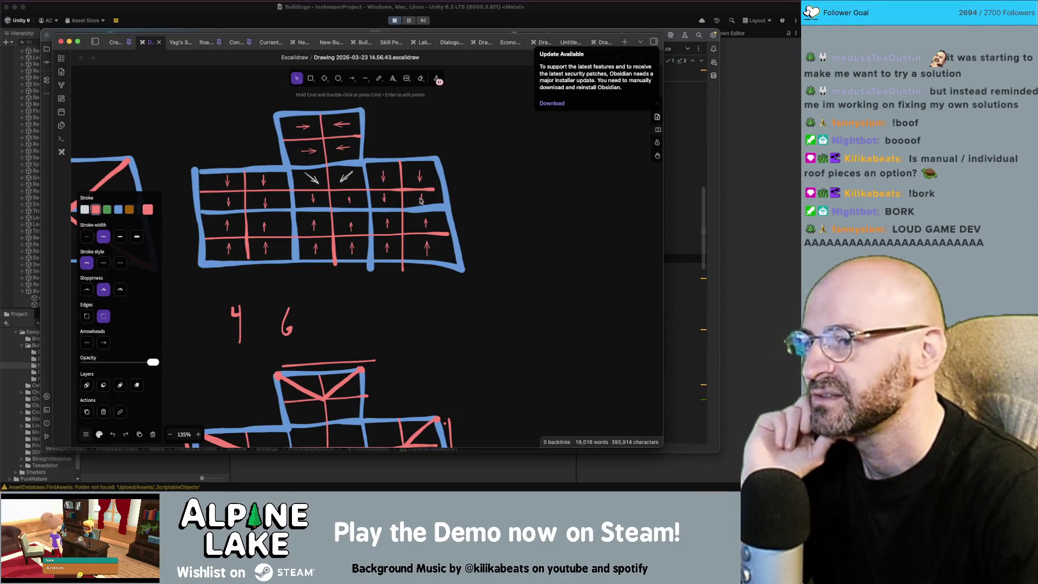
Step: Select both middle bottom-row up-arrows and recolour them white
{"action": "left_click", "coordinate": [388, 246]}
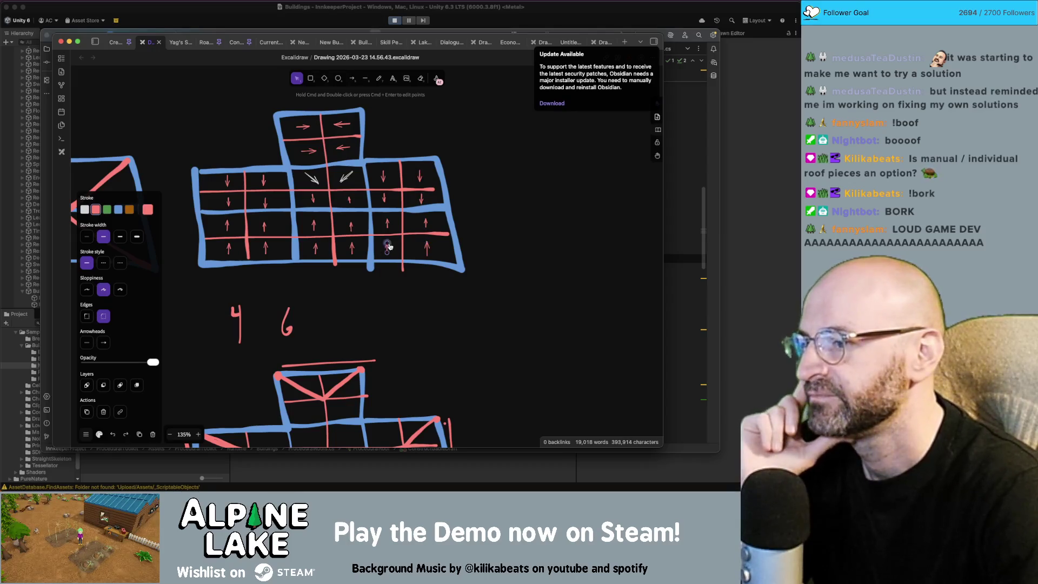
{"action": "left_click", "coordinate": [352, 247]}
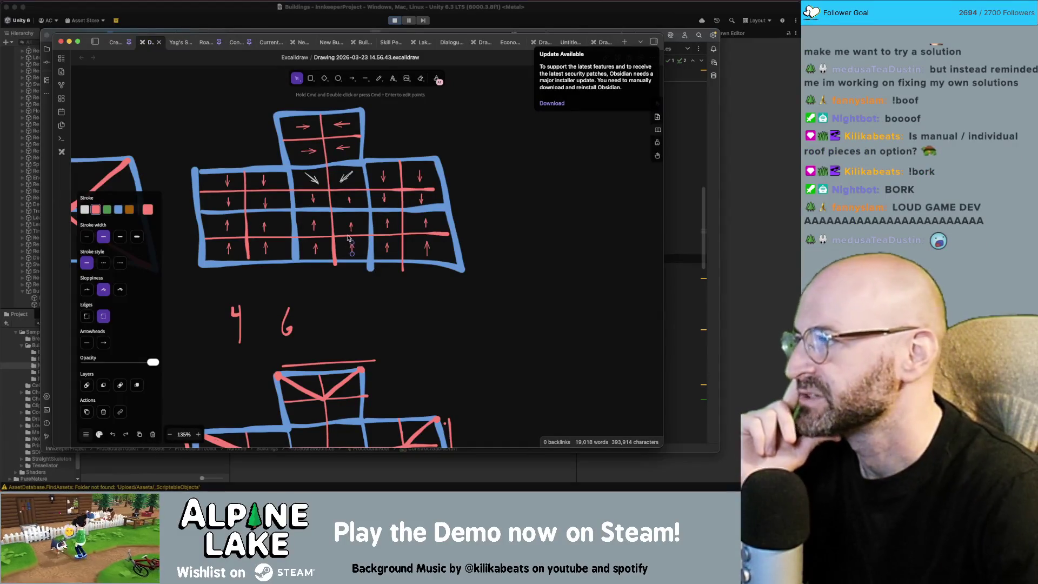
{"action": "left_click", "coordinate": [354, 278]}
{"action": "left_click", "coordinate": [315, 247]}
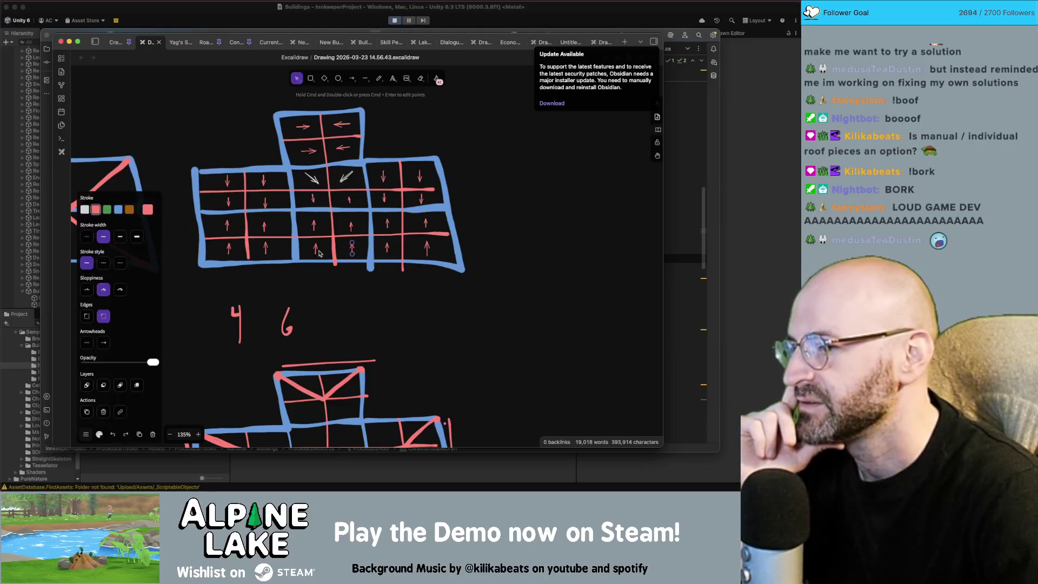
{"action": "left_click", "coordinate": [347, 274]}
{"action": "left_click", "coordinate": [352, 247]}
{"action": "left_click", "coordinate": [316, 249], "text": "shift"}
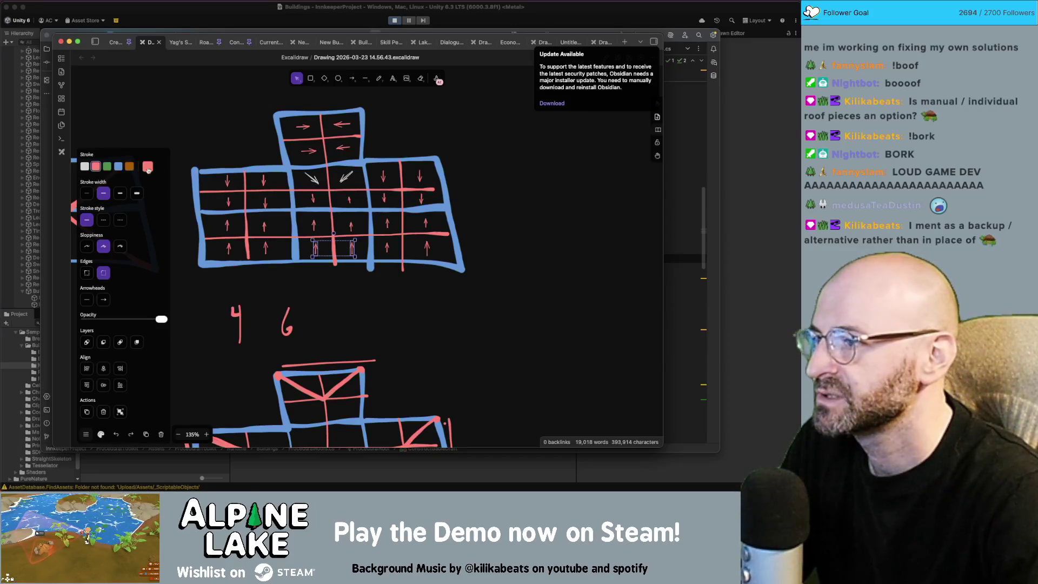
{"action": "left_click", "coordinate": [85, 166]}
{"action": "key", "text": "Escape"}
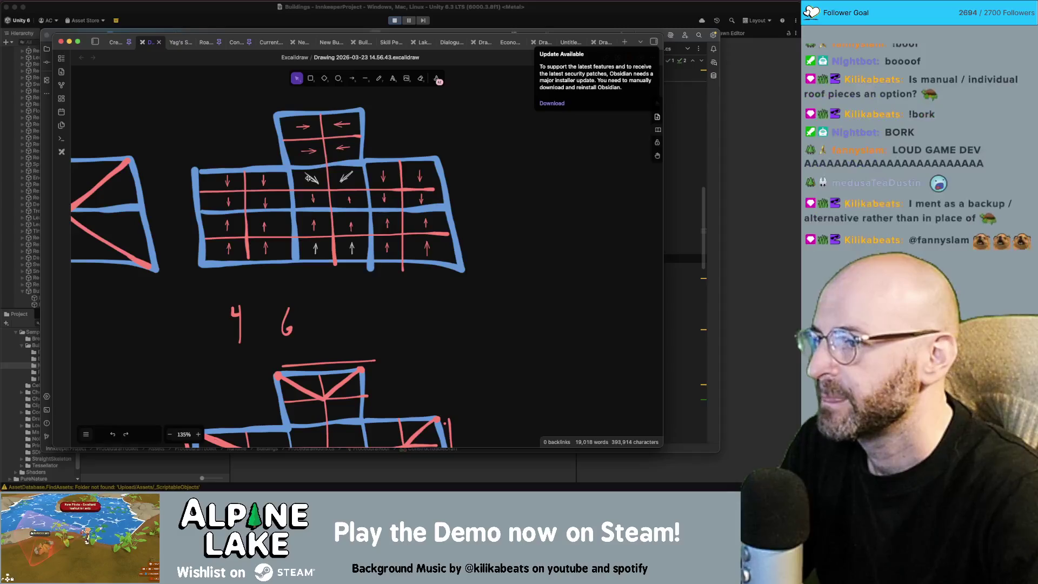
{"action": "left_click", "coordinate": [308, 178]}
{"action": "key", "text": "Escape"}
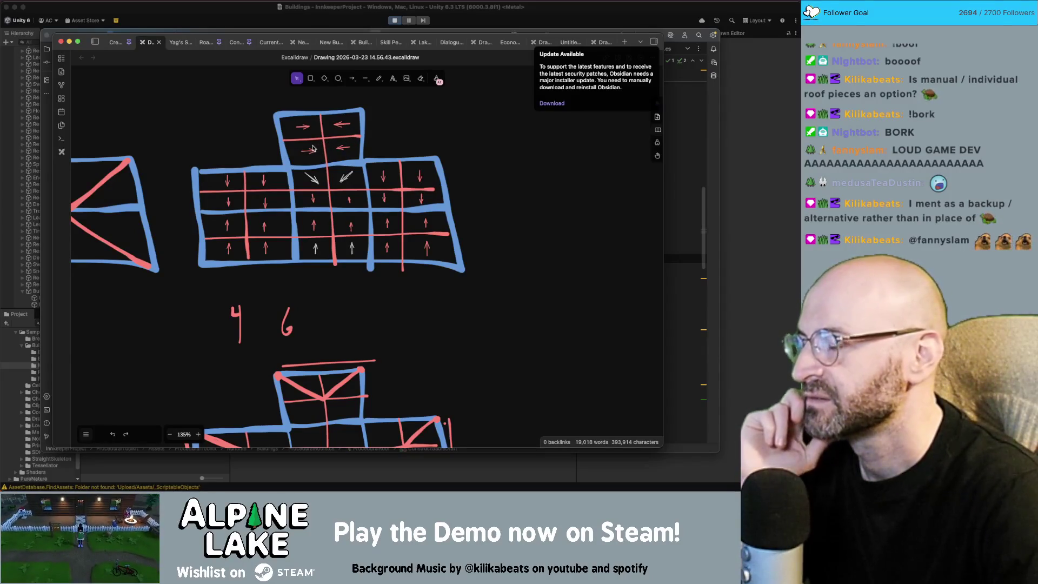
{"action": "left_click", "coordinate": [310, 180]}
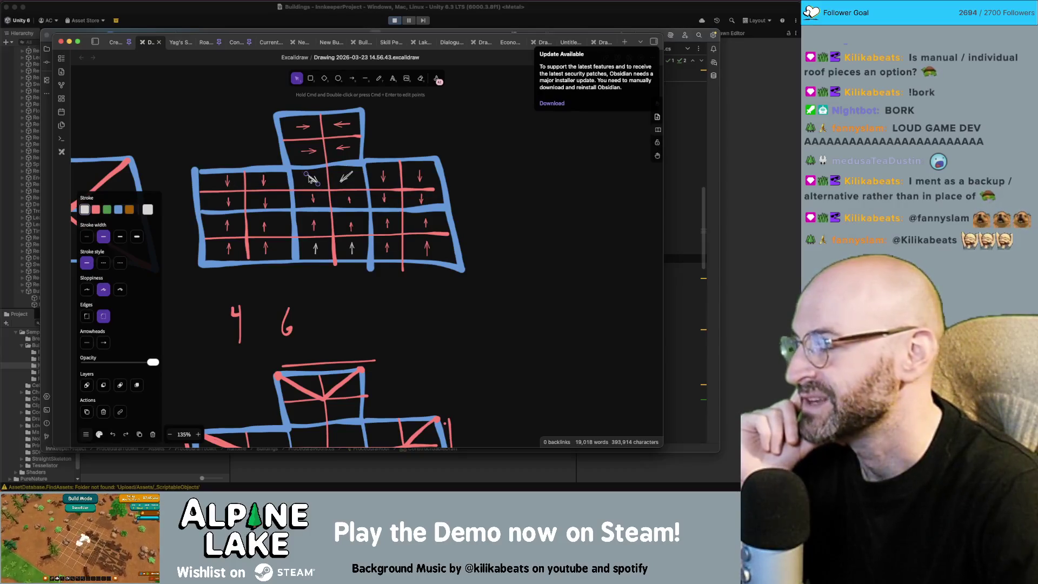
{"action": "left_click", "coordinate": [228, 181]}
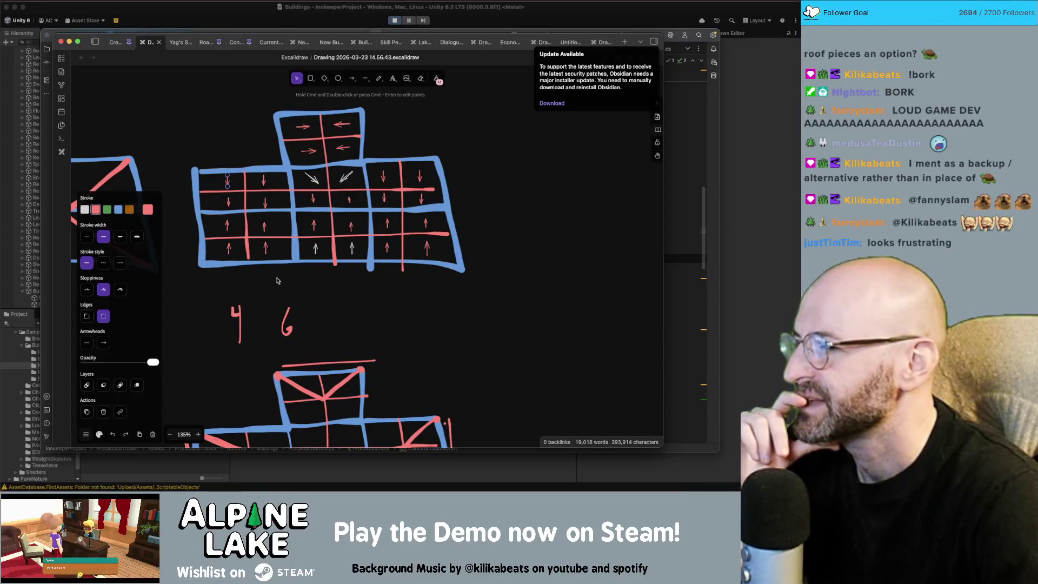
{"action": "left_click_drag", "start_coordinate": [288, 275], "coordinate": [326, 252]}
{"action": "left_click", "coordinate": [259, 247]}
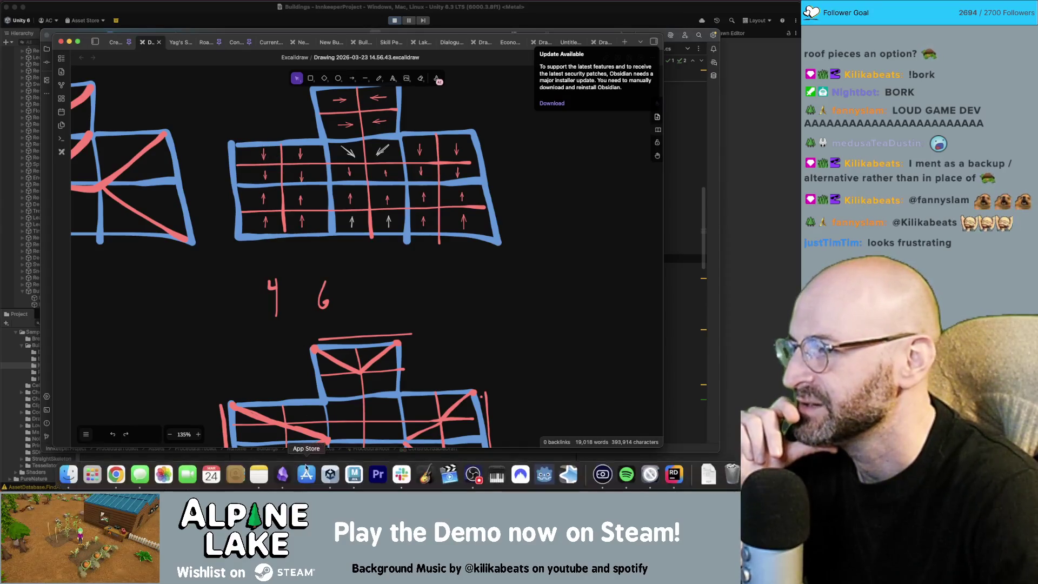
Step: Scroll around the Excalidraw roof grids to review them, then bring Unity to the front
{"action": "scroll", "coordinate": [300, 385], "scroll_direction": "down", "scroll_amount": 2}
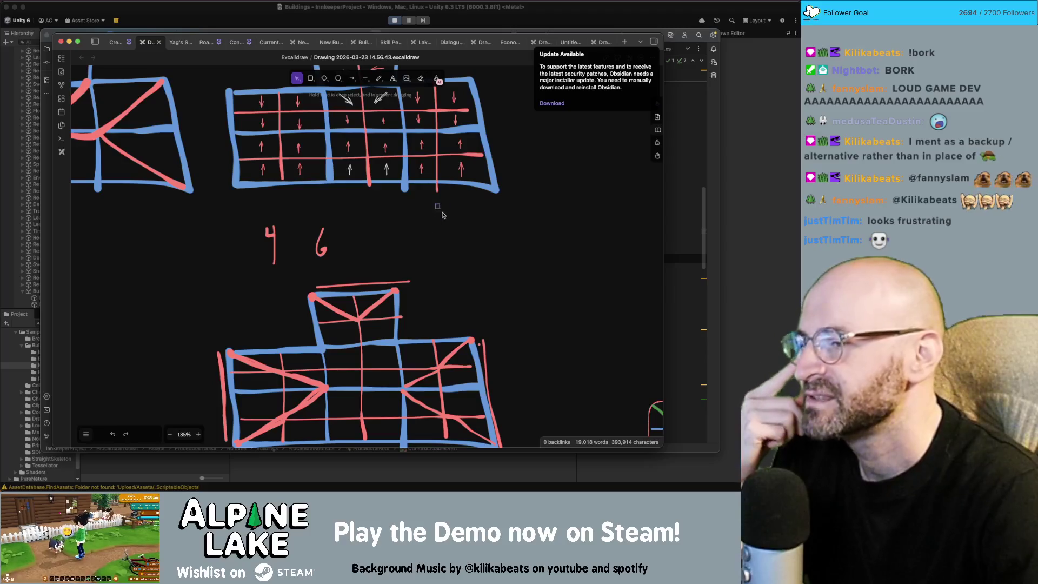
{"action": "scroll", "coordinate": [520, 211], "scroll_direction": "up", "scroll_amount": 2}
{"action": "scroll", "coordinate": [520, 151], "scroll_direction": "up", "scroll_amount": 2}
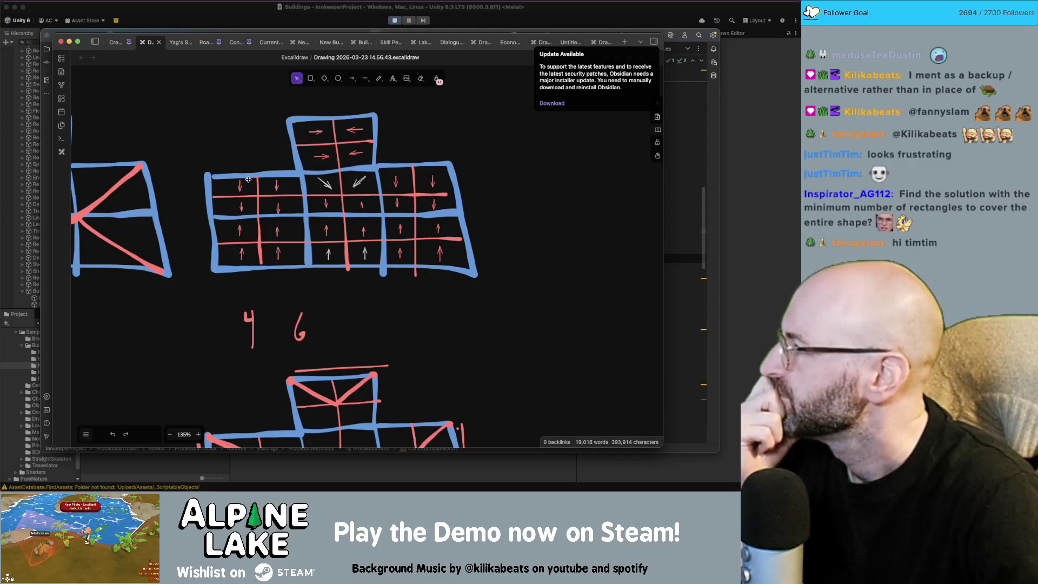
{"action": "scroll", "coordinate": [389, 167], "scroll_direction": "left", "scroll_amount": 10}
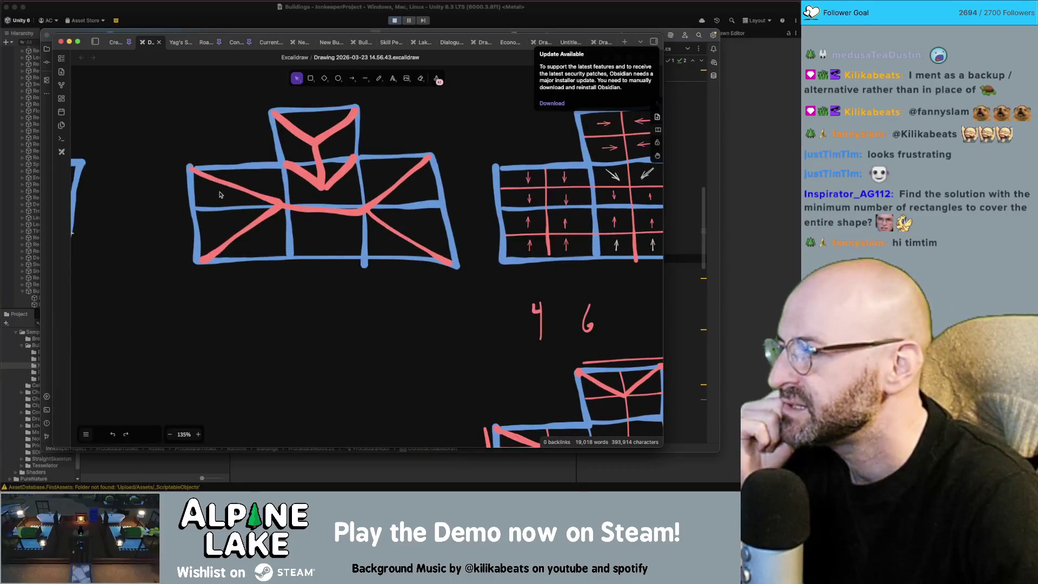
{"action": "left_click", "coordinate": [409, 196]}
{"action": "left_click", "coordinate": [454, 220]}
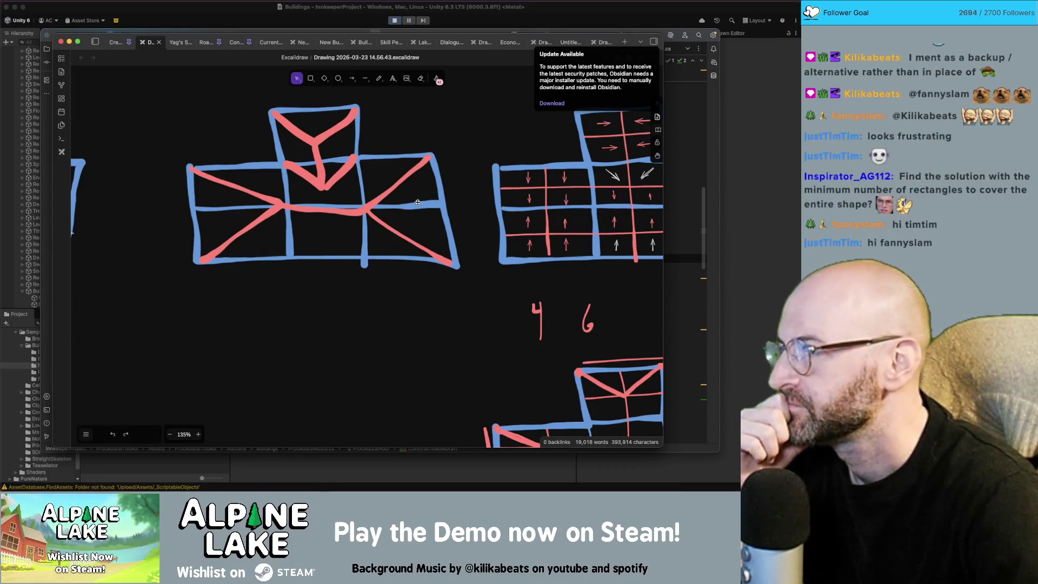
{"action": "scroll", "coordinate": [278, 222], "scroll_direction": "down", "scroll_amount": 3}
{"action": "scroll", "coordinate": [279, 222], "scroll_direction": "right", "scroll_amount": 5}
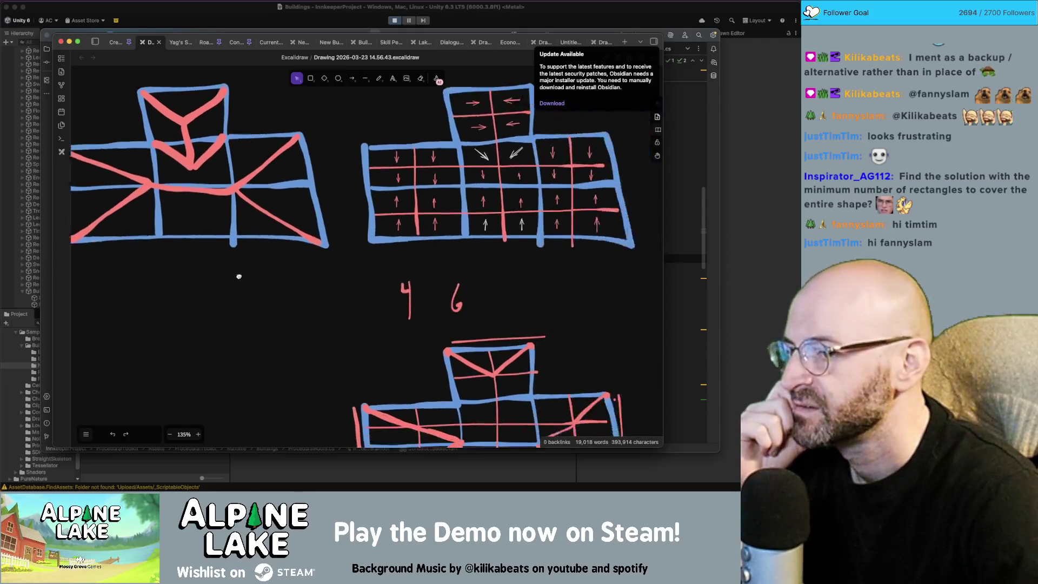
{"action": "left_click", "coordinate": [303, 23]}
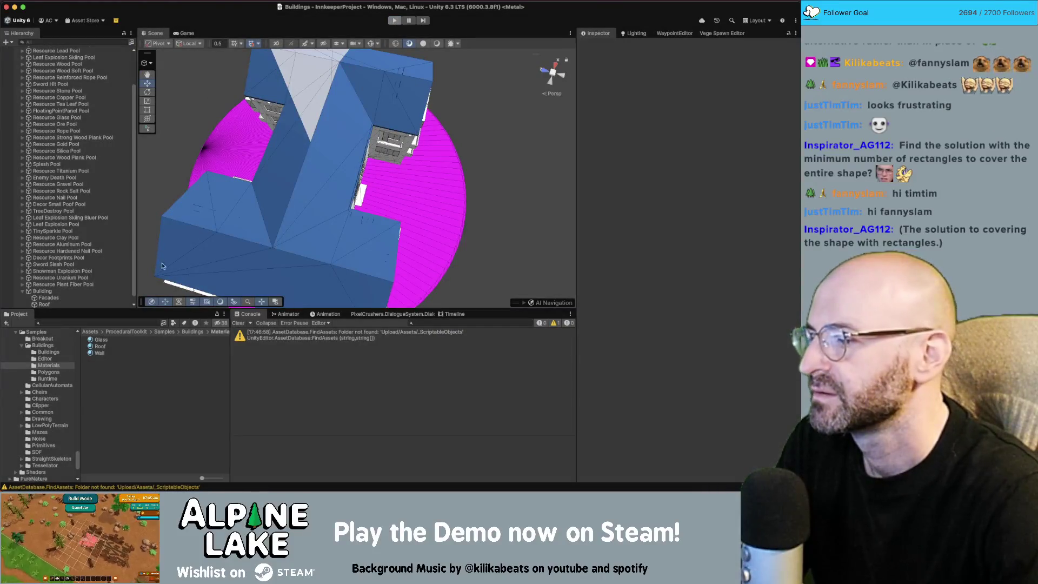
Step: Search the Project panel for 'main game' and open Main_Game_Scene
{"action": "left_click", "coordinate": [121, 323]}
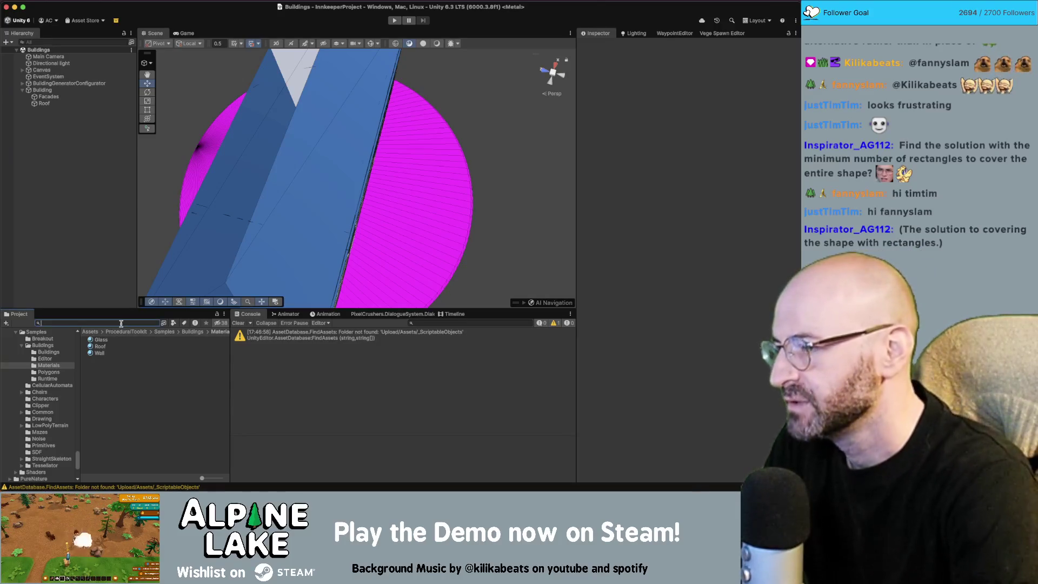
{"action": "type", "text": "main gam"}
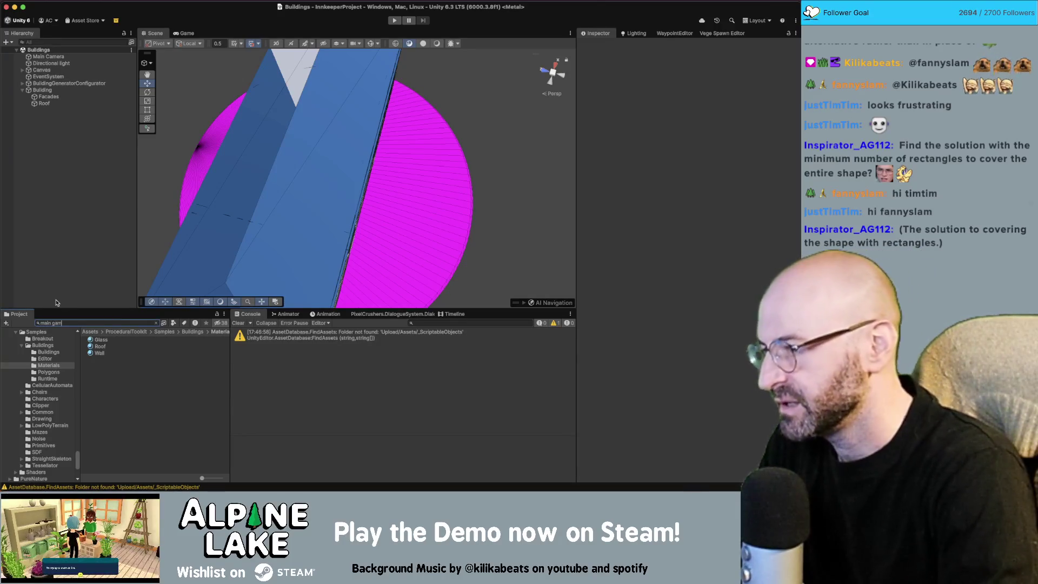
{"action": "type", "text": "e scene"}
{"action": "left_click", "coordinate": [113, 353]}
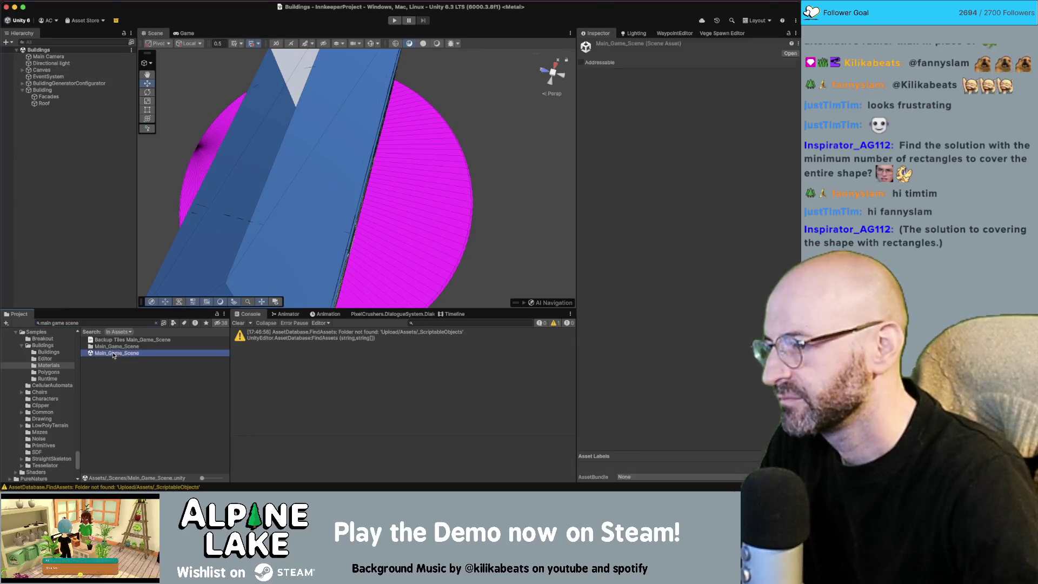
Step: Search for 'core scene' and add Core_Scene to the open scene
{"action": "left_click", "coordinate": [92, 323]}
{"action": "type", "text": "core scene"}
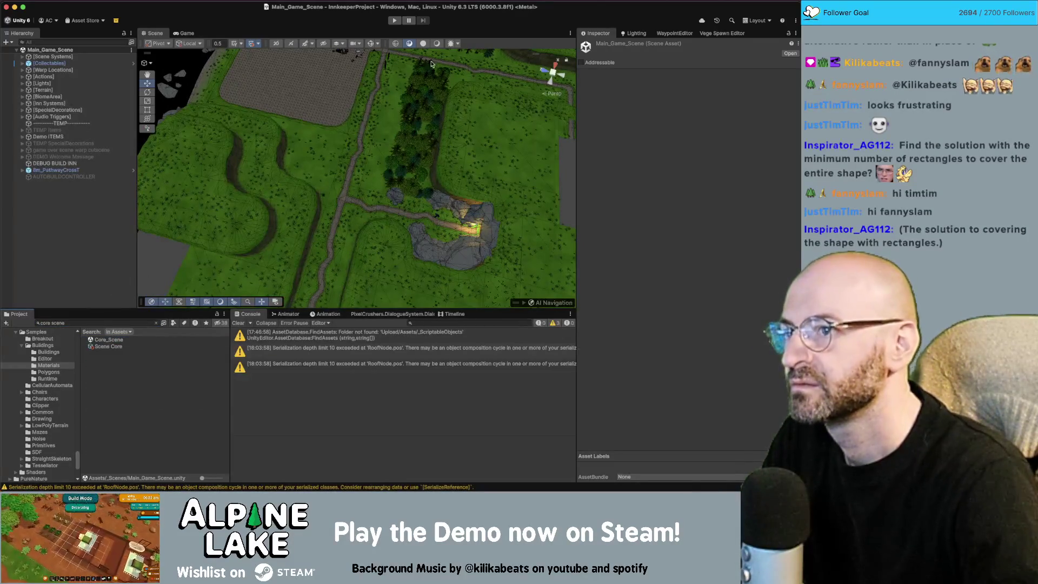
{"action": "left_click", "coordinate": [437, 44]}
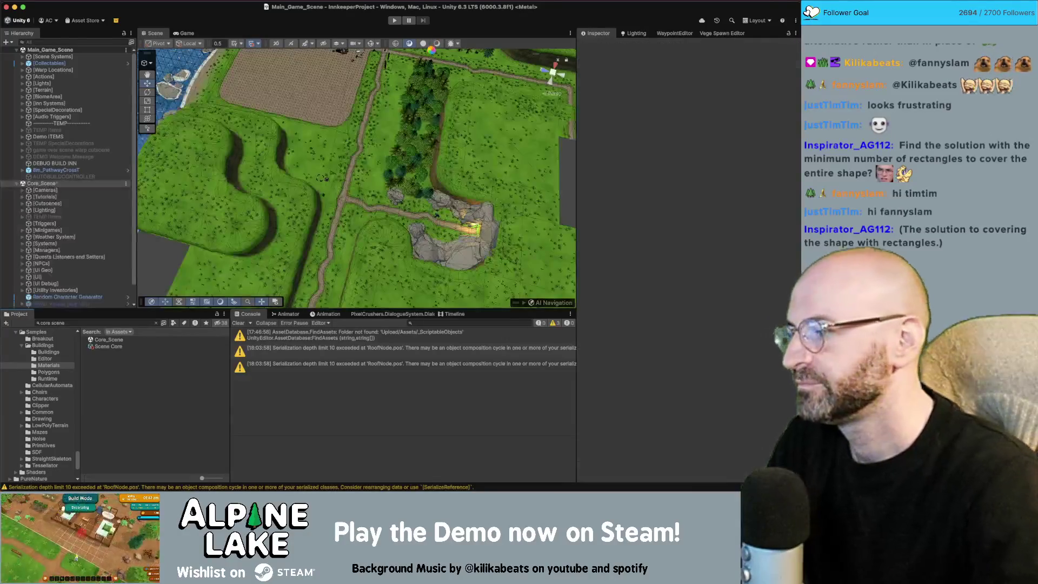
Step: Set the Scene view to Shaded draw mode, then switch over to the roof sketch
{"action": "left_click", "coordinate": [435, 43]}
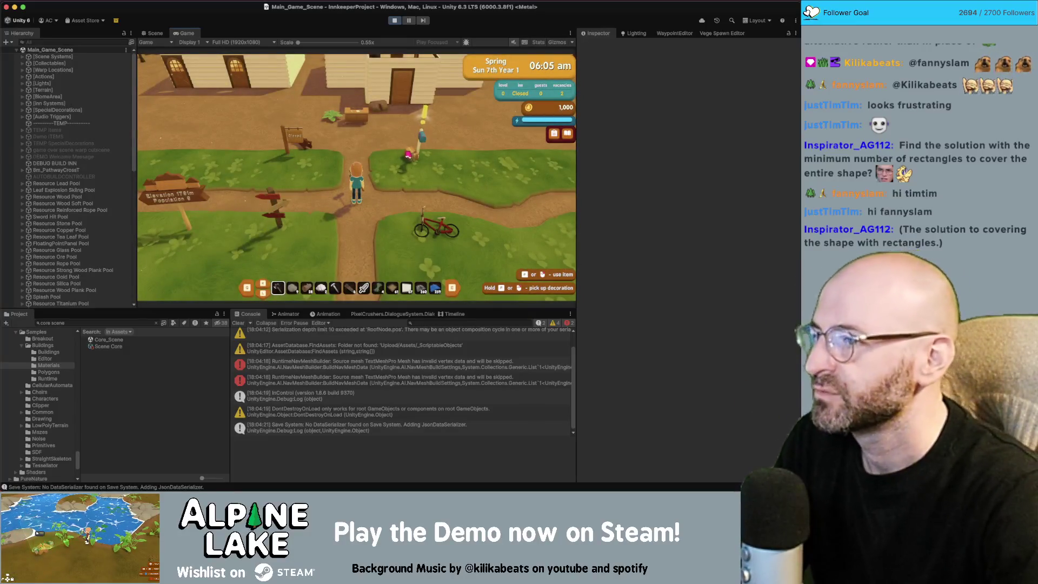
{"action": "key", "text": "super+Tab"}
Step: Box-select the arrowed roof grid and its top block, then deselect them
{"action": "scroll", "coordinate": [268, 136], "scroll_direction": "right", "scroll_amount": 3}
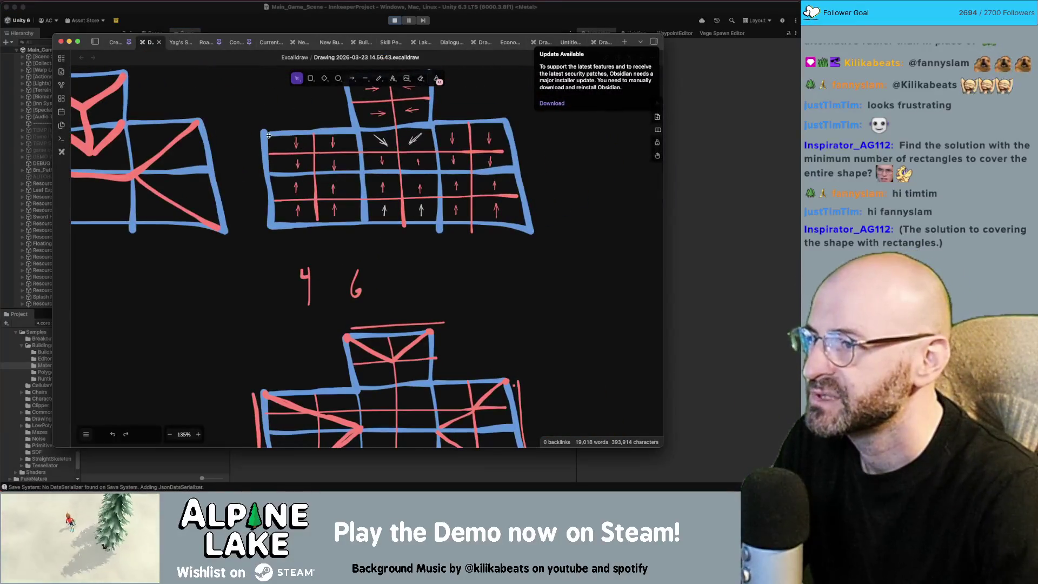
{"action": "scroll", "coordinate": [268, 135], "scroll_direction": "up", "scroll_amount": 3}
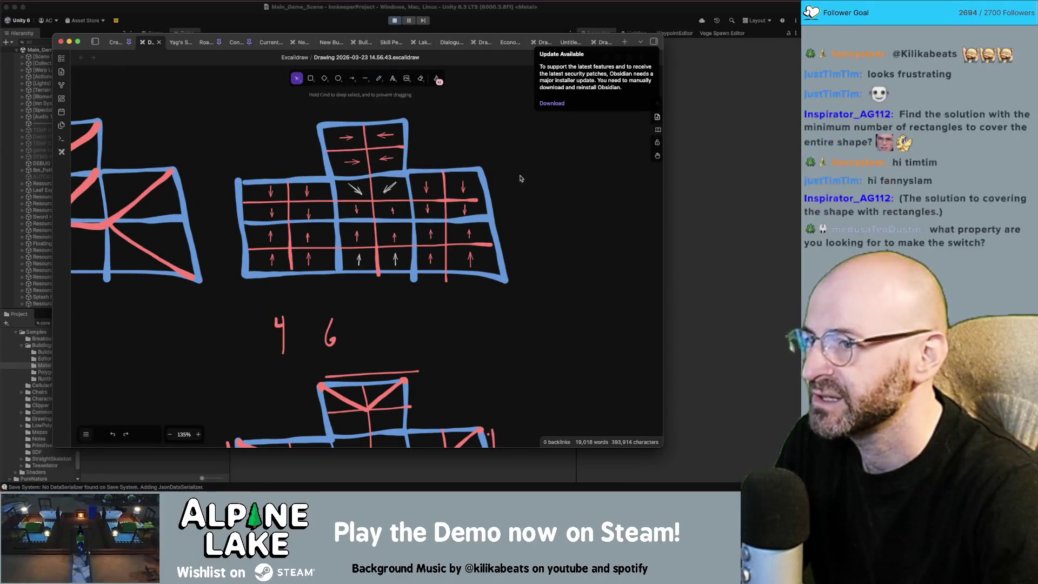
{"action": "mouse_move", "coordinate": [531, 204]}
{"action": "left_mouse_down"}
{"action": "mouse_move", "coordinate": [238, 265]}
{"action": "mouse_move", "coordinate": [250, 173]}
{"action": "mouse_move", "coordinate": [308, 245]}
{"action": "mouse_move", "coordinate": [500, 281]}
{"action": "left_mouse_up"}
{"action": "left_click", "coordinate": [303, 164]}
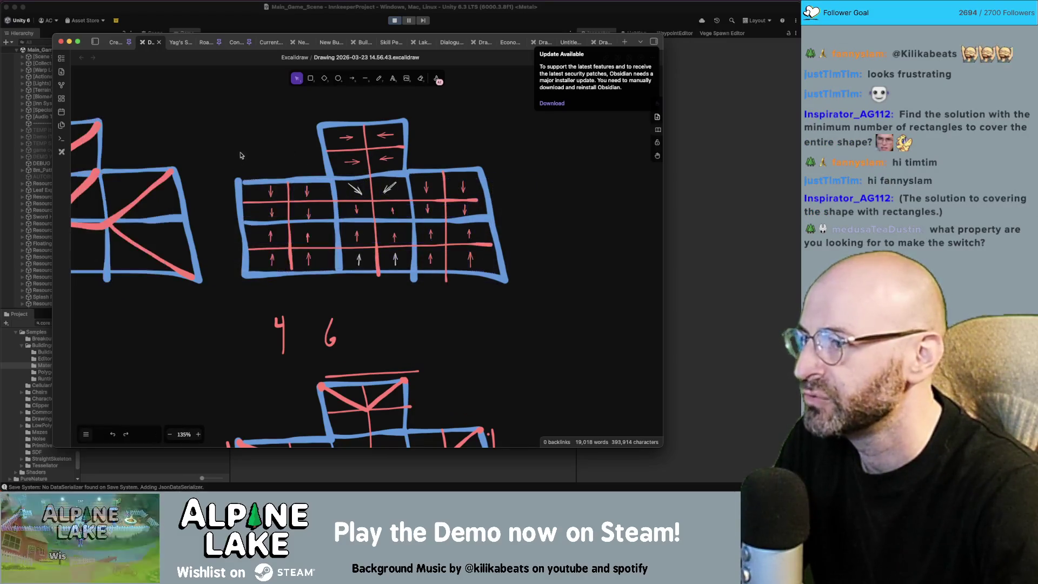
{"action": "left_click_drag", "start_coordinate": [216, 184], "coordinate": [532, 318]}
{"action": "mouse_move", "coordinate": [423, 112]}
{"action": "left_mouse_down"}
{"action": "mouse_move", "coordinate": [384, 140]}
{"action": "mouse_move", "coordinate": [327, 313]}
{"action": "left_mouse_up"}
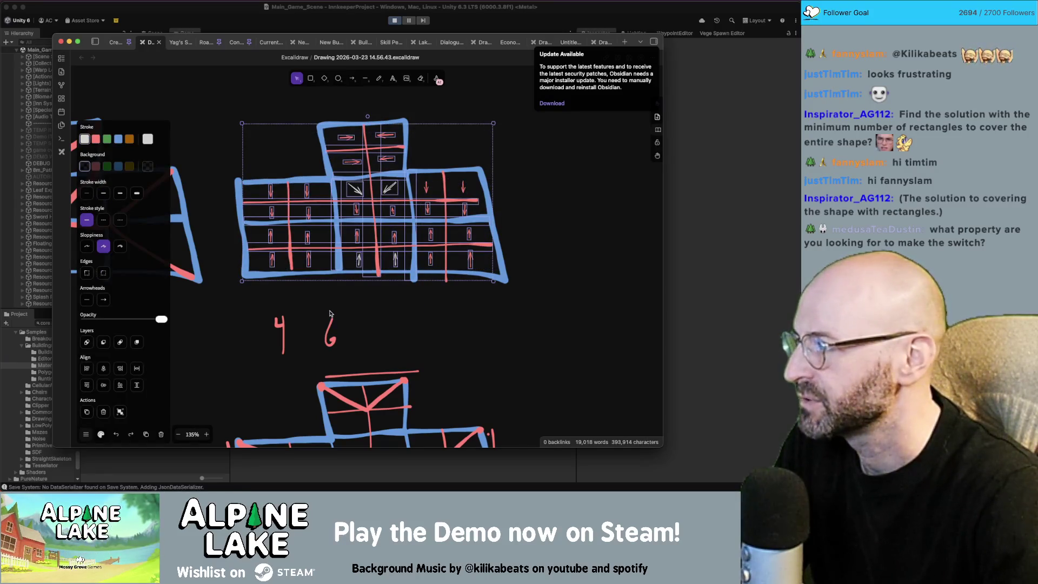
{"action": "left_click", "coordinate": [451, 324]}
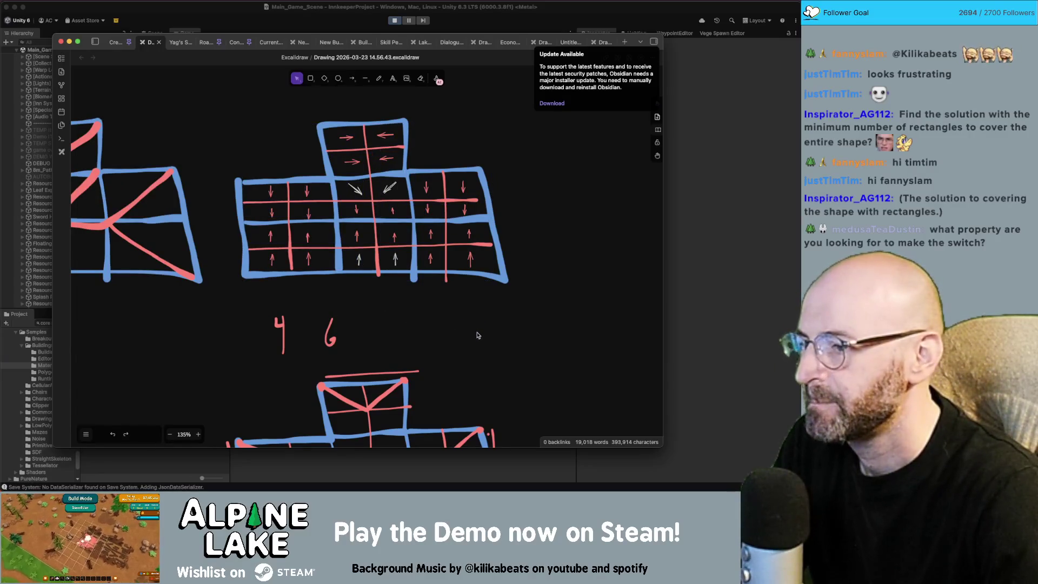
Step: Sketch a small freehand box below the arrowed grid
{"action": "scroll", "coordinate": [475, 332], "scroll_direction": "down", "scroll_amount": 2}
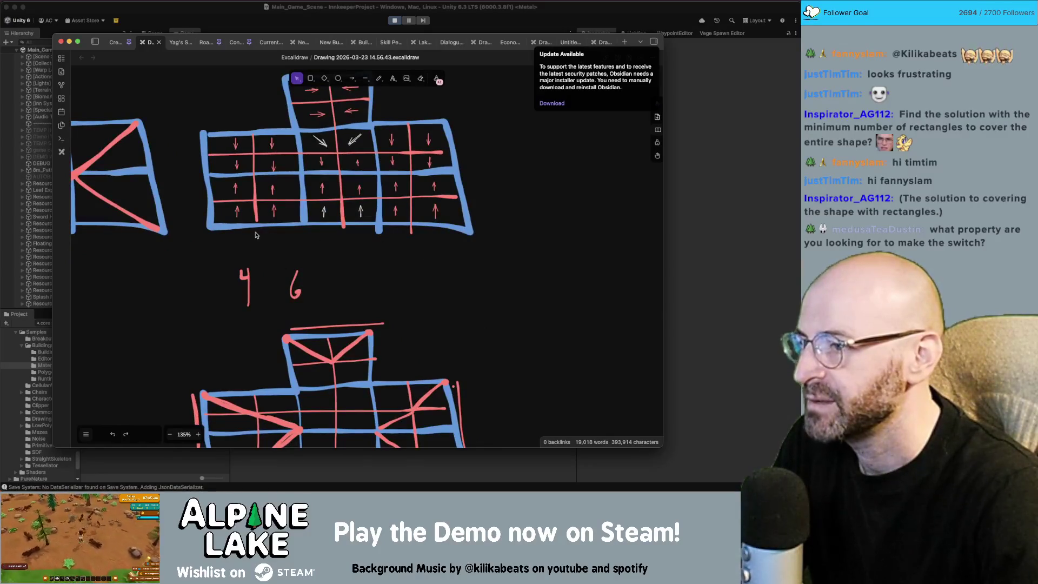
{"action": "key", "text": "p"}
{"action": "mouse_move", "coordinate": [213, 233]}
{"action": "left_mouse_down"}
{"action": "mouse_move", "coordinate": [214, 267]}
{"action": "mouse_move", "coordinate": [307, 283]}
{"action": "mouse_move", "coordinate": [309, 219]}
{"action": "mouse_move", "coordinate": [257, 284]}
{"action": "left_mouse_up"}
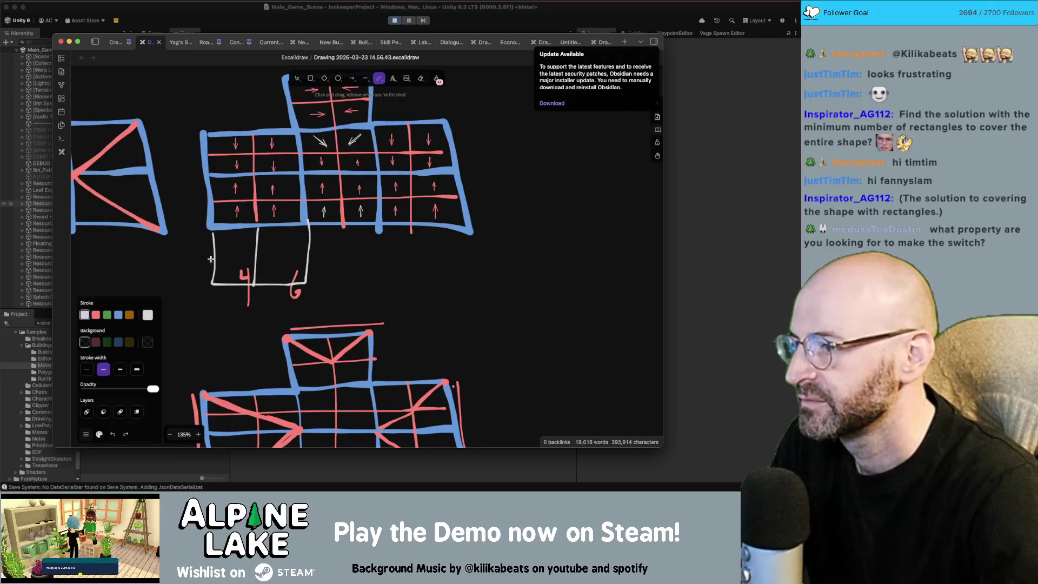
Step: Split the new box with a horizontal line and marquee-select it with the whole arrowed grid
{"action": "left_click_drag", "start_coordinate": [211, 259], "coordinate": [300, 257]}
{"action": "key", "text": "v"}
{"action": "left_click_drag", "start_coordinate": [185, 123], "coordinate": [308, 291]}
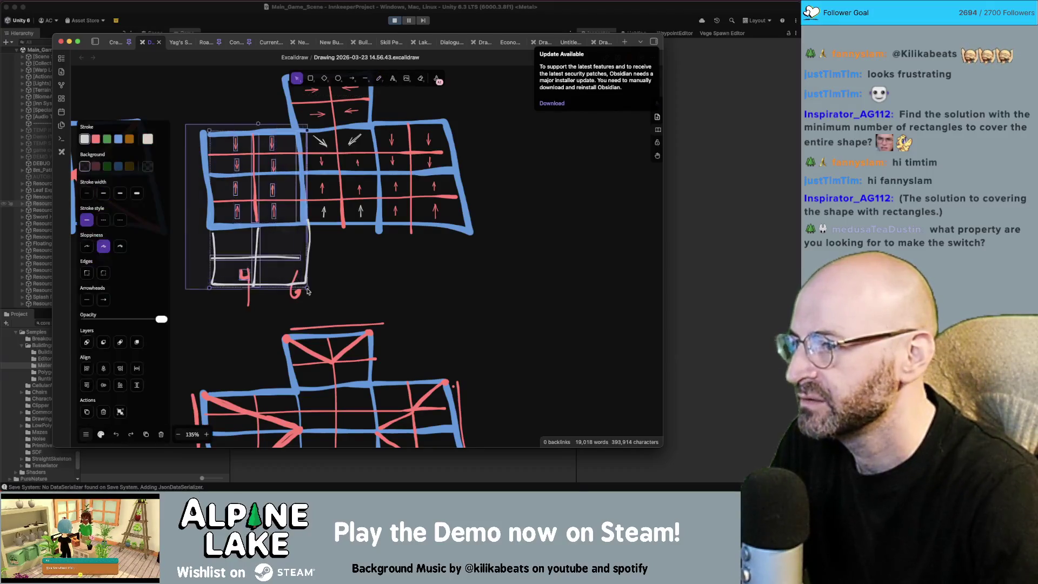
{"action": "left_click_drag", "start_coordinate": [476, 295], "coordinate": [206, 121]}
{"action": "scroll", "coordinate": [295, 121], "scroll_direction": "up", "scroll_amount": 2}
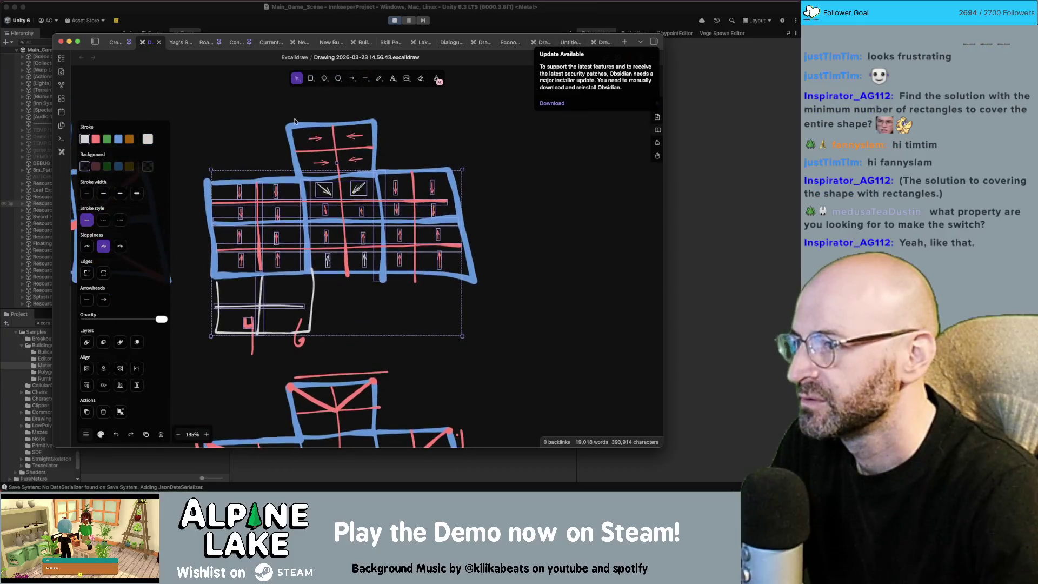
{"action": "left_click", "coordinate": [294, 122], "text": "shift"}
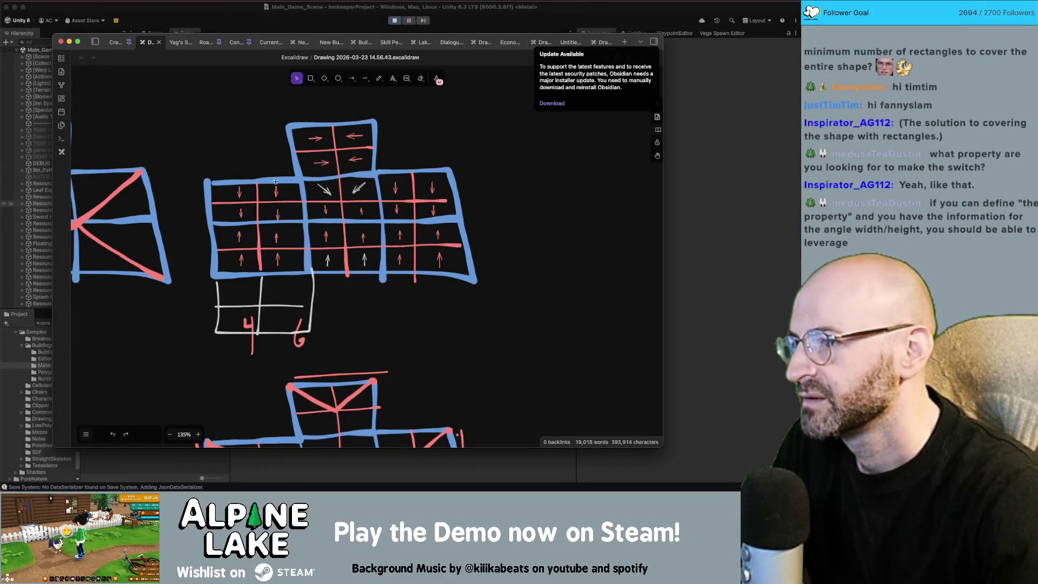
Step: Inspect a small red arrow, deselect it, and return to the running game in Unity
{"action": "left_click", "coordinate": [241, 196]}
{"action": "left_click", "coordinate": [392, 325]}
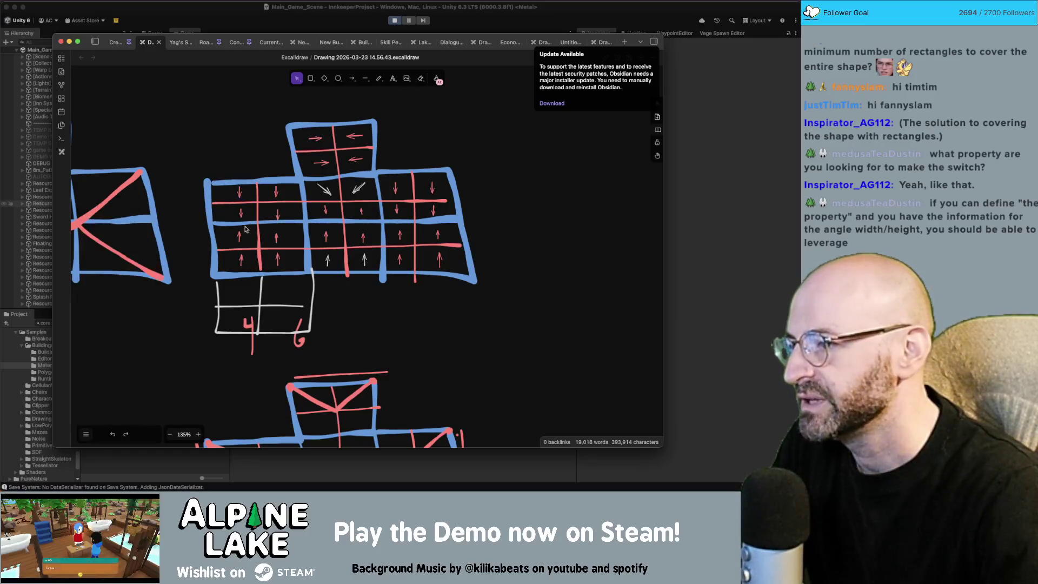
{"action": "left_click", "coordinate": [242, 193]}
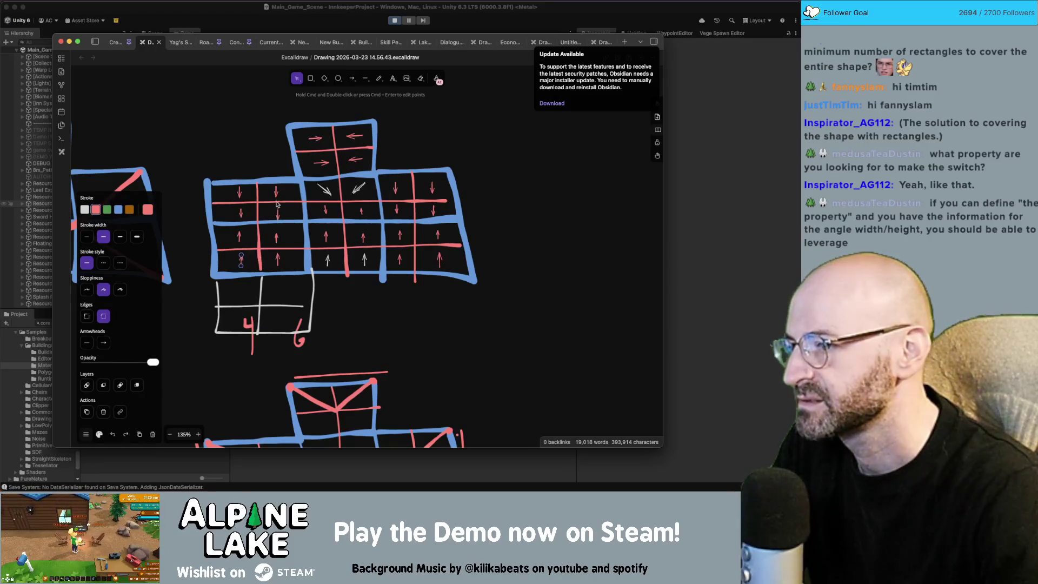
{"action": "left_click", "coordinate": [238, 295]}
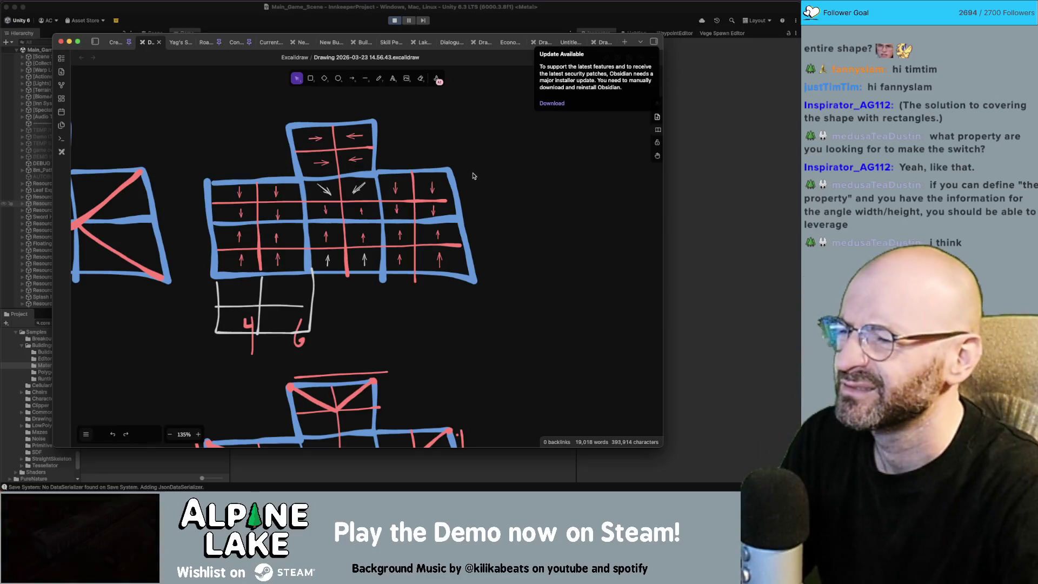
{"action": "key", "text": "super+Tab"}
{"action": "key", "text": "super+Tab"}
{"action": "key", "text": "Escape"}
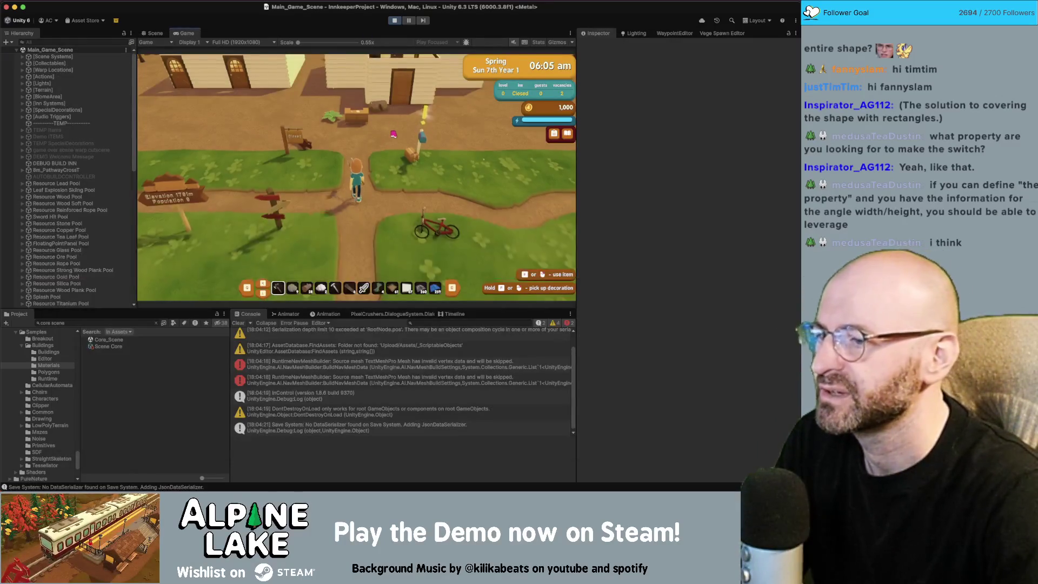
Step: Walk the character north, enter building mode with B, and zoom onto the roof in Scene view
{"action": "key", "text": "w"}
{"action": "key", "text": "b"}
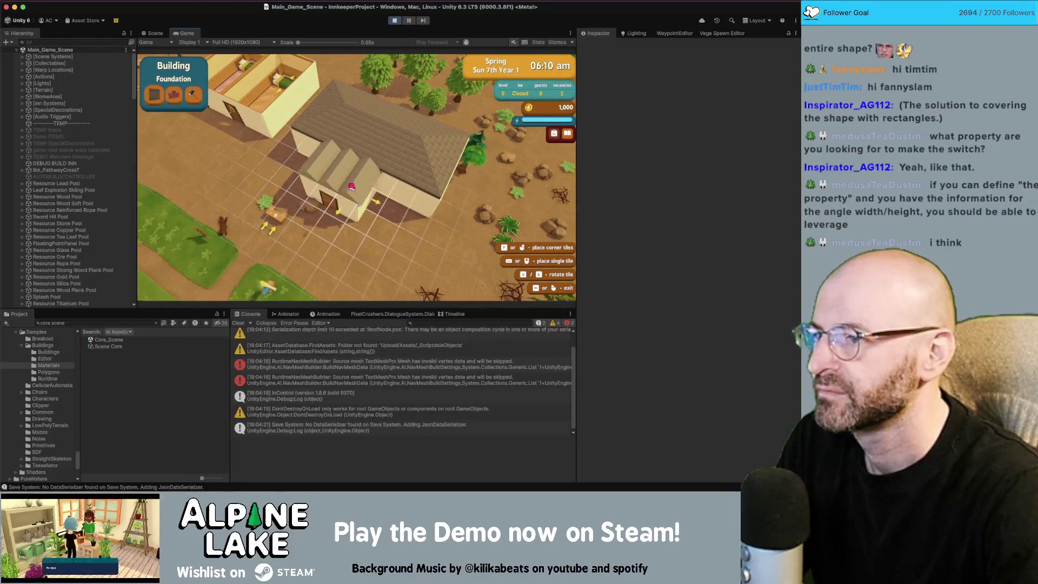
{"action": "key", "text": "super+1"}
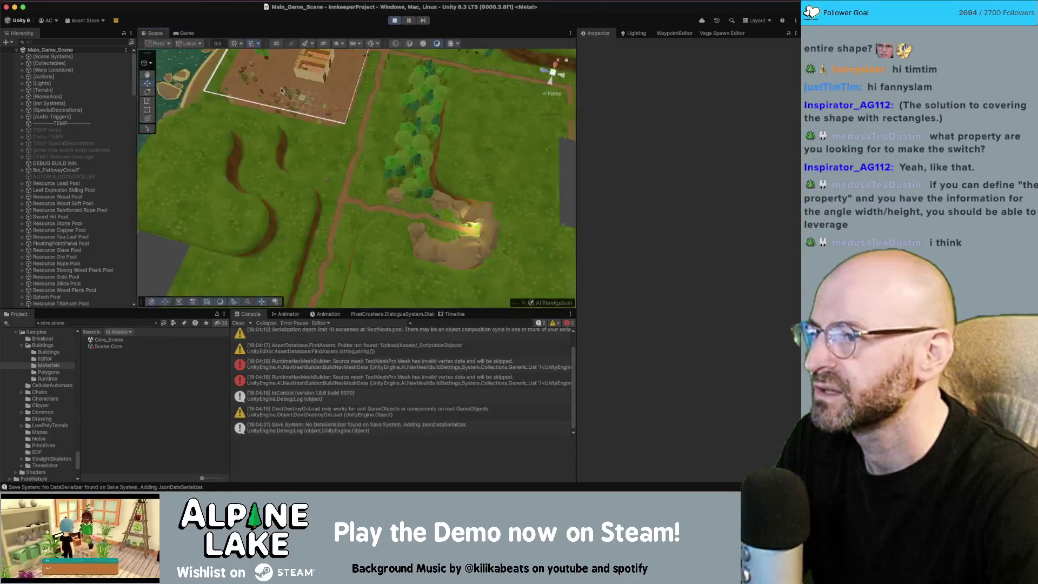
{"action": "scroll", "coordinate": [313, 90], "scroll_direction": "down", "scroll_amount": 5}
{"action": "scroll", "coordinate": [314, 91], "scroll_direction": "up", "scroll_amount": 10}
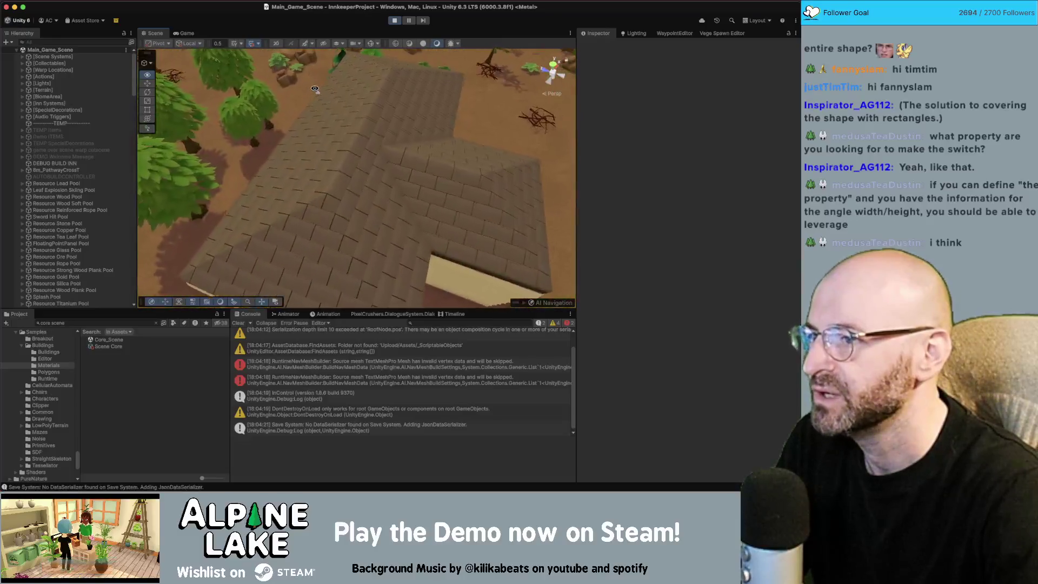
{"action": "scroll", "coordinate": [314, 89], "scroll_direction": "up", "scroll_amount": 3}
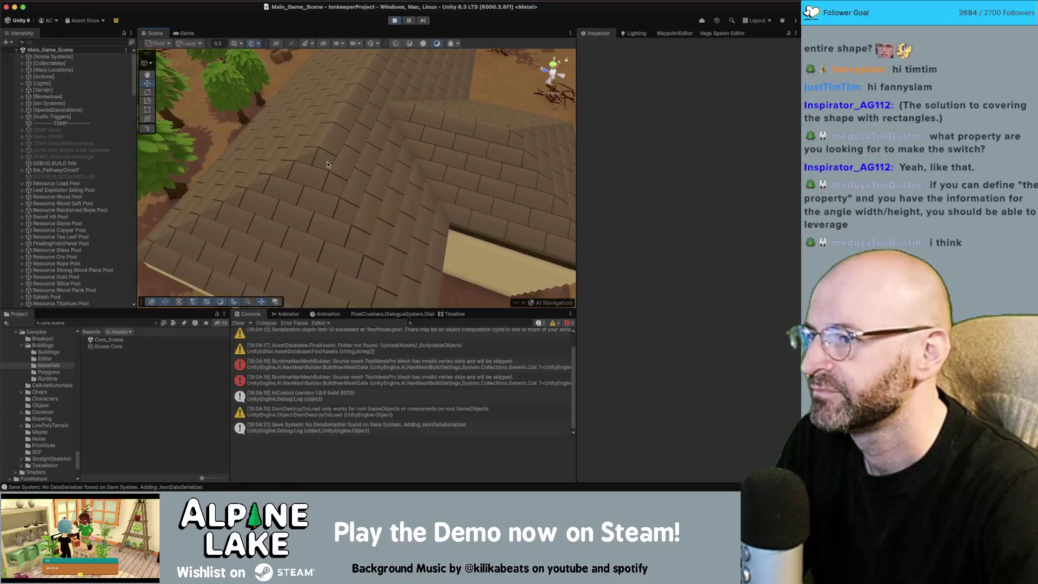
Step: Multi-select three outer-corner shingle roof pieces, zooming and orbiting to reach each one
{"action": "left_click", "coordinate": [338, 164]}
{"action": "left_click_drag", "start_coordinate": [350, 164], "coordinate": [261, 112]}
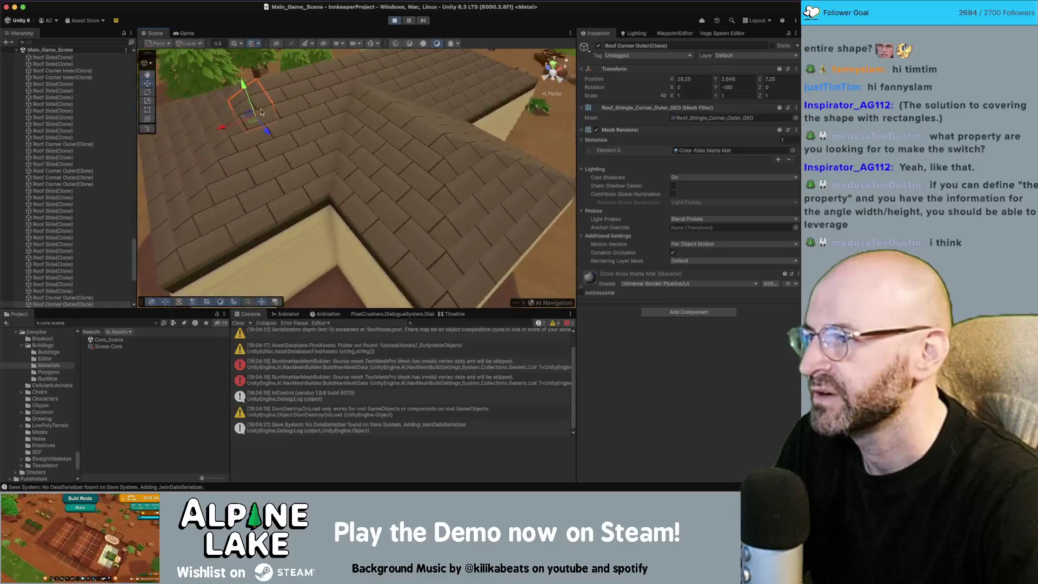
{"action": "scroll", "coordinate": [290, 83], "scroll_direction": "up", "scroll_amount": 4}
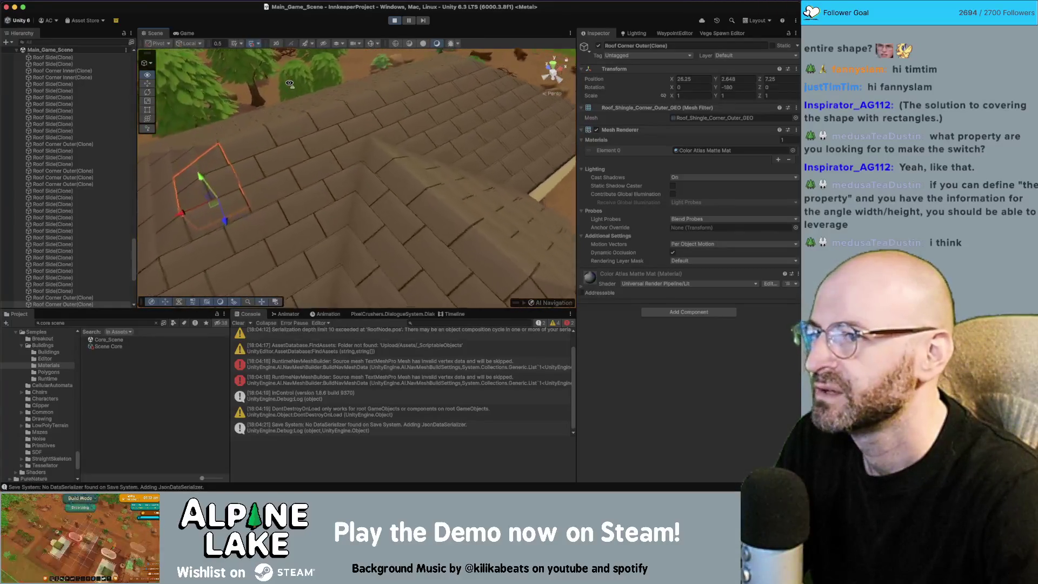
{"action": "left_click_drag", "start_coordinate": [324, 100], "coordinate": [368, 120]}
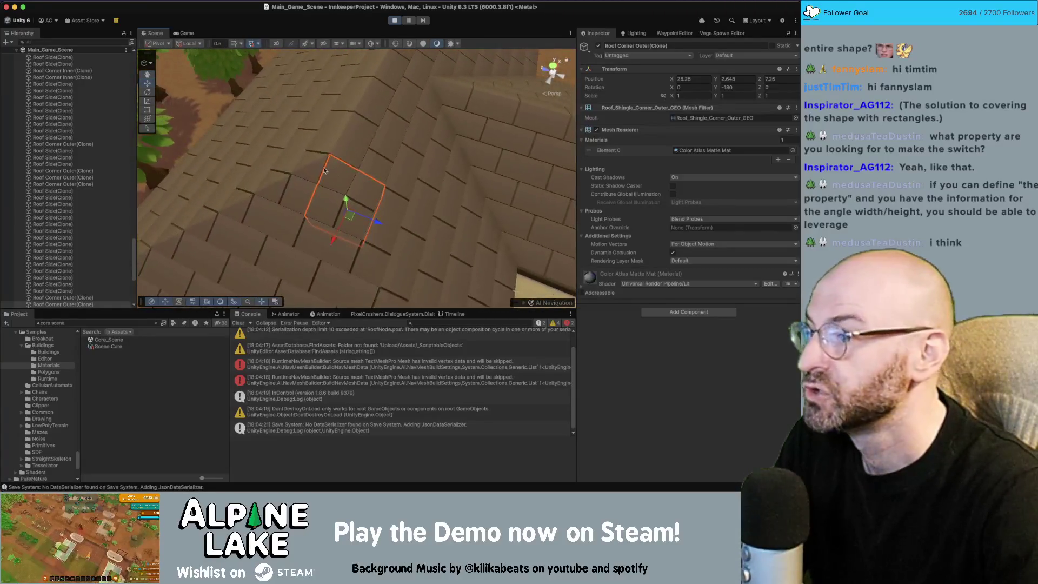
{"action": "left_click", "coordinate": [323, 171], "text": "shift"}
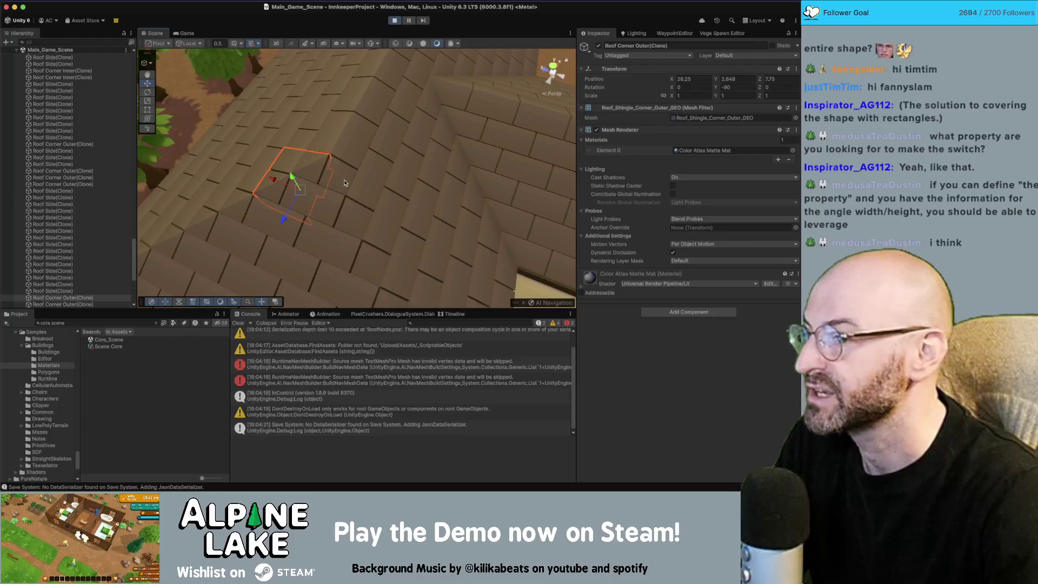
{"action": "scroll", "coordinate": [342, 161], "scroll_direction": "down", "scroll_amount": 5}
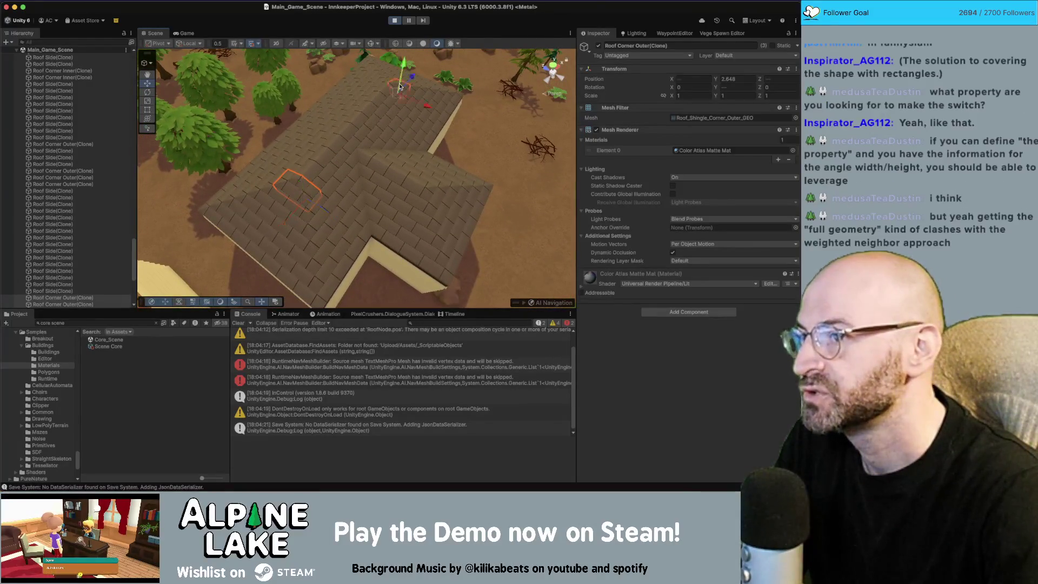
{"action": "mouse_move", "coordinate": [400, 86]}
{"action": "left_mouse_down"}
{"action": "mouse_move", "coordinate": [380, 178]}
{"action": "mouse_move", "coordinate": [361, 179]}
{"action": "mouse_move", "coordinate": [413, 175]}
{"action": "mouse_move", "coordinate": [423, 138]}
{"action": "left_mouse_up"}
{"action": "left_click", "coordinate": [455, 216], "text": "shift"}
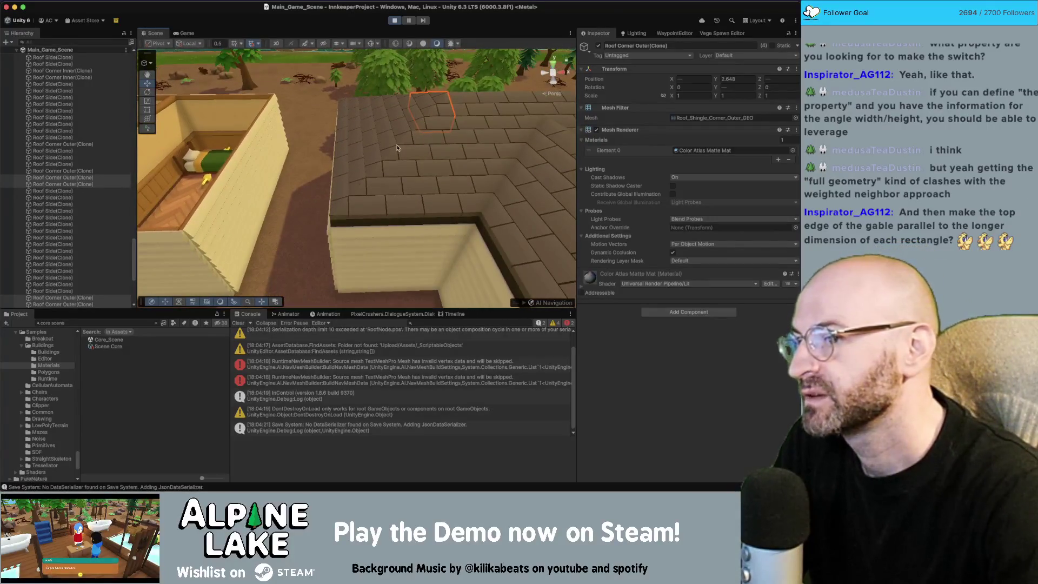
Step: Orbit and tilt the view around the roof to see the other corners up close
{"action": "left_click_drag", "start_coordinate": [356, 130], "coordinate": [413, 113]}
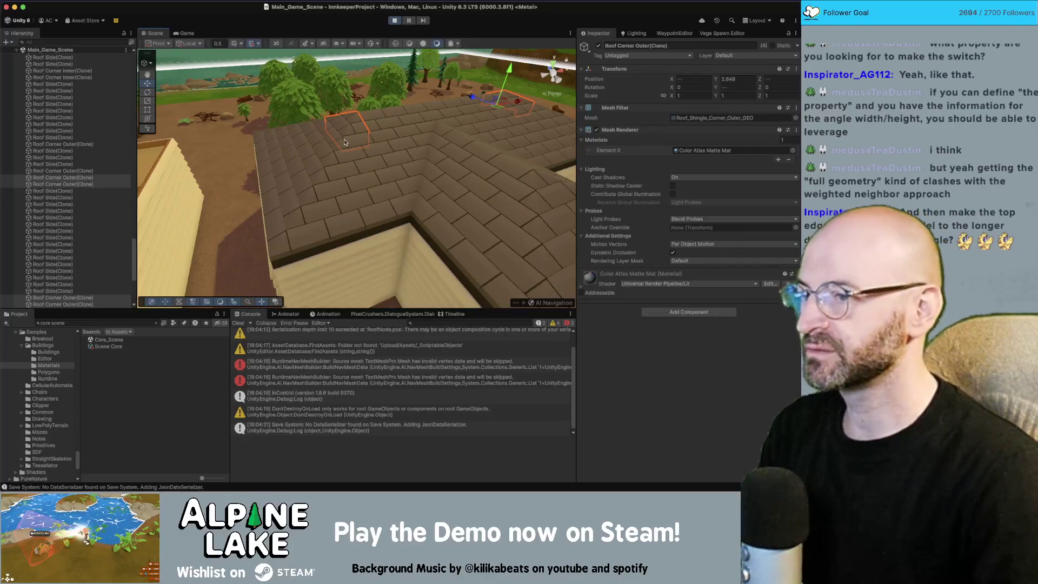
{"action": "mouse_move", "coordinate": [357, 133]}
{"action": "left_mouse_down"}
{"action": "mouse_move", "coordinate": [363, 156]}
{"action": "mouse_move", "coordinate": [345, 175]}
{"action": "mouse_move", "coordinate": [425, 194]}
{"action": "left_mouse_up"}
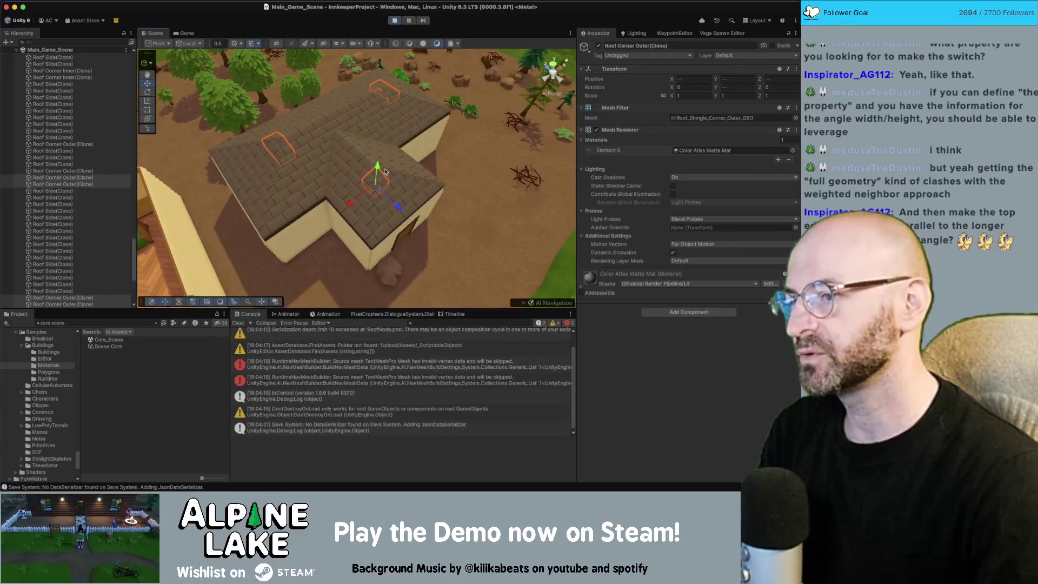
{"action": "left_click_drag", "start_coordinate": [373, 172], "coordinate": [405, 168]}
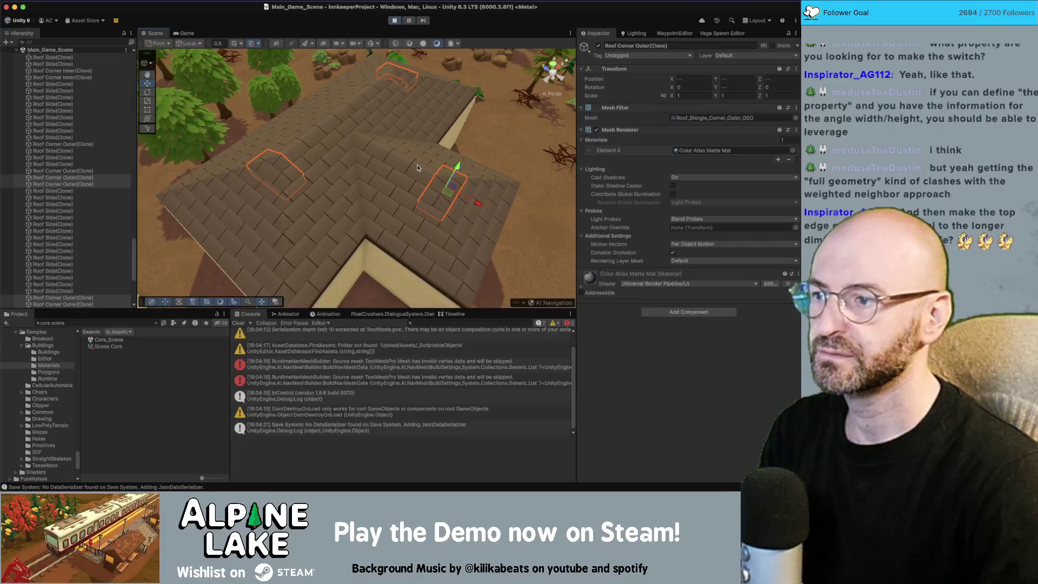
{"action": "mouse_move", "coordinate": [413, 166]}
{"action": "left_mouse_down"}
{"action": "mouse_move", "coordinate": [309, 164]}
{"action": "mouse_move", "coordinate": [414, 128]}
{"action": "mouse_move", "coordinate": [300, 120]}
{"action": "left_mouse_up"}
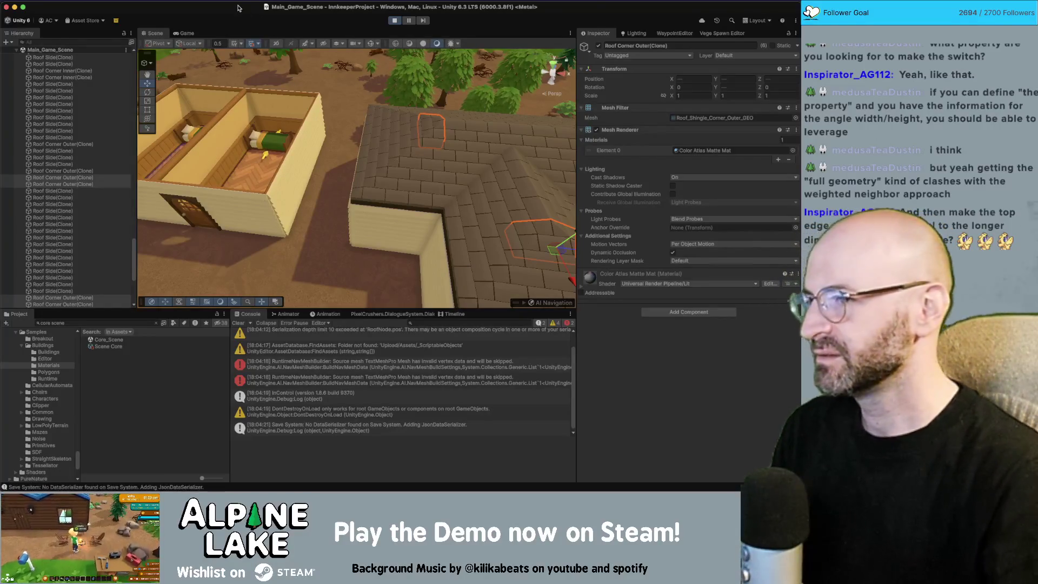
{"action": "left_click_drag", "start_coordinate": [319, 76], "coordinate": [380, 145]}
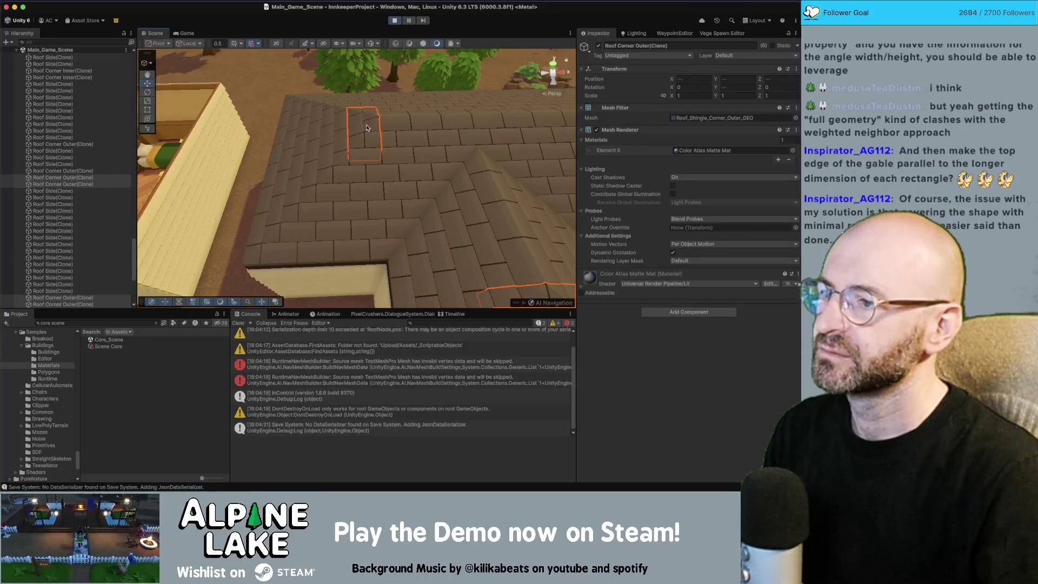
{"action": "mouse_move", "coordinate": [367, 125]}
{"action": "left_mouse_down"}
{"action": "mouse_move", "coordinate": [366, 145]}
{"action": "mouse_move", "coordinate": [264, 207]}
{"action": "mouse_move", "coordinate": [346, 178]}
{"action": "left_mouse_up"}
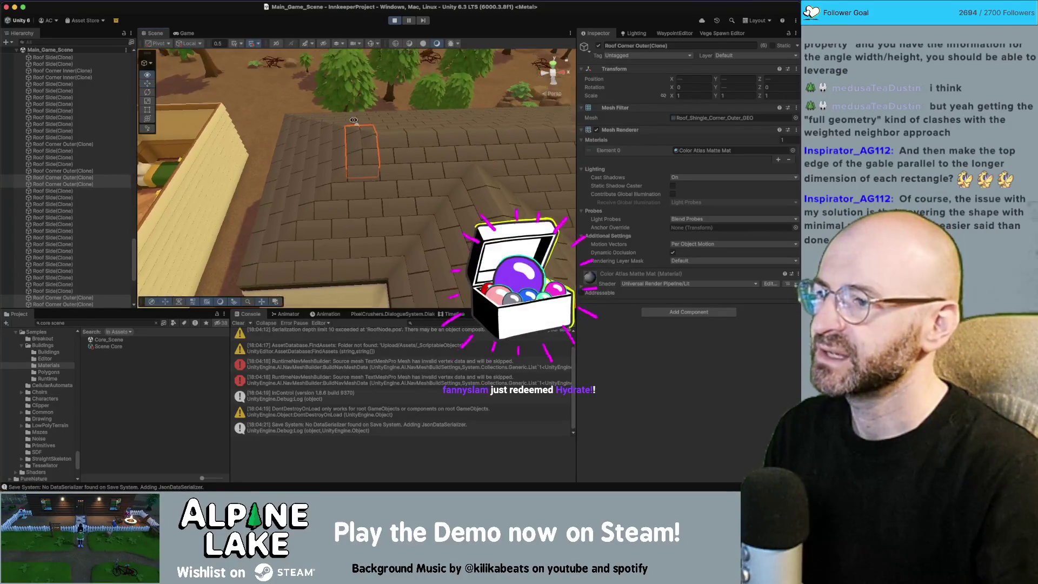
Step: With the Move tool, select one Roof Corner Outer piece, frame it with F, and orbit around it
{"action": "scroll", "coordinate": [303, 178], "scroll_direction": "down", "scroll_amount": 3}
{"action": "key", "text": "w"}
{"action": "left_click", "coordinate": [351, 176]}
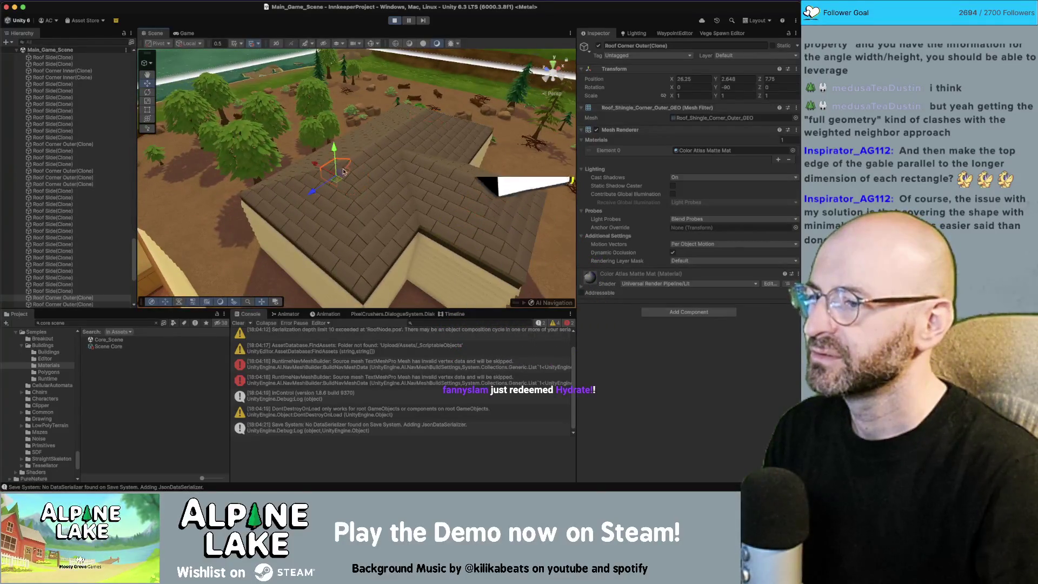
{"action": "key", "text": "f"}
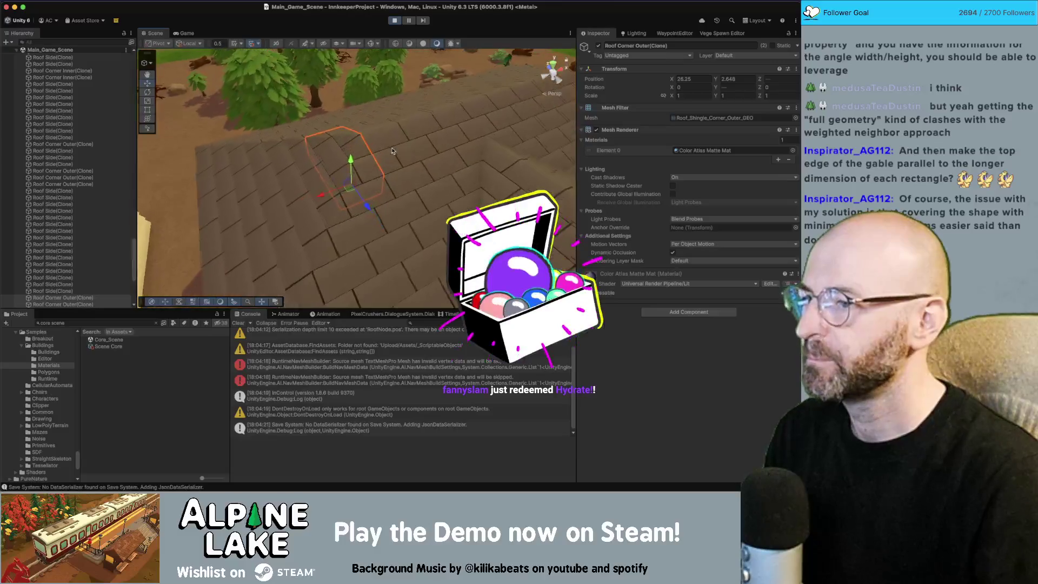
{"action": "mouse_move", "coordinate": [351, 175]}
{"action": "left_mouse_down"}
{"action": "mouse_move", "coordinate": [500, 144]}
{"action": "mouse_move", "coordinate": [364, 138]}
{"action": "left_mouse_up"}
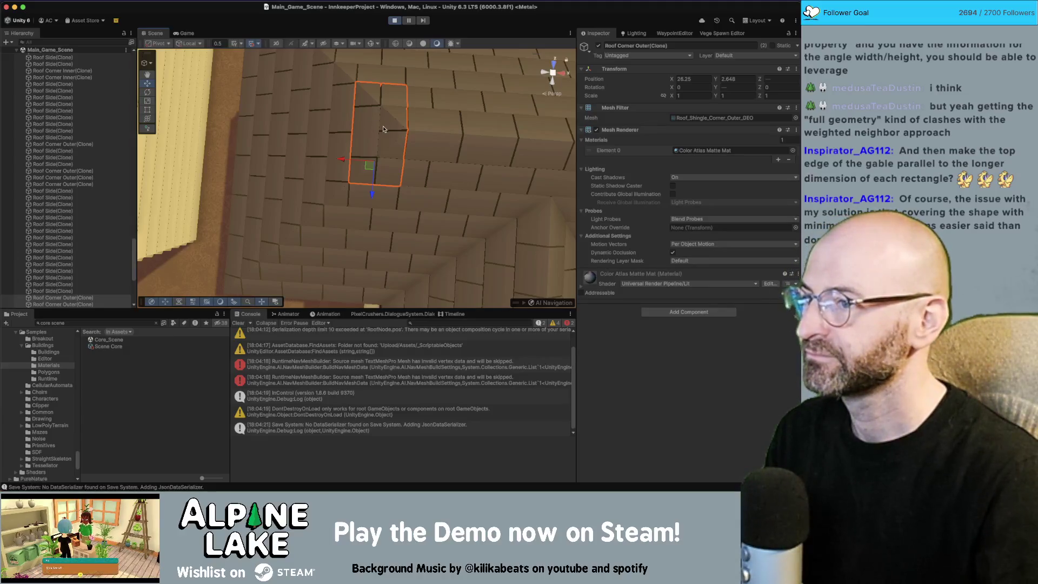
{"action": "mouse_move", "coordinate": [385, 130]}
{"action": "left_mouse_down"}
{"action": "mouse_move", "coordinate": [328, 134]}
{"action": "mouse_move", "coordinate": [366, 131]}
{"action": "left_mouse_up"}
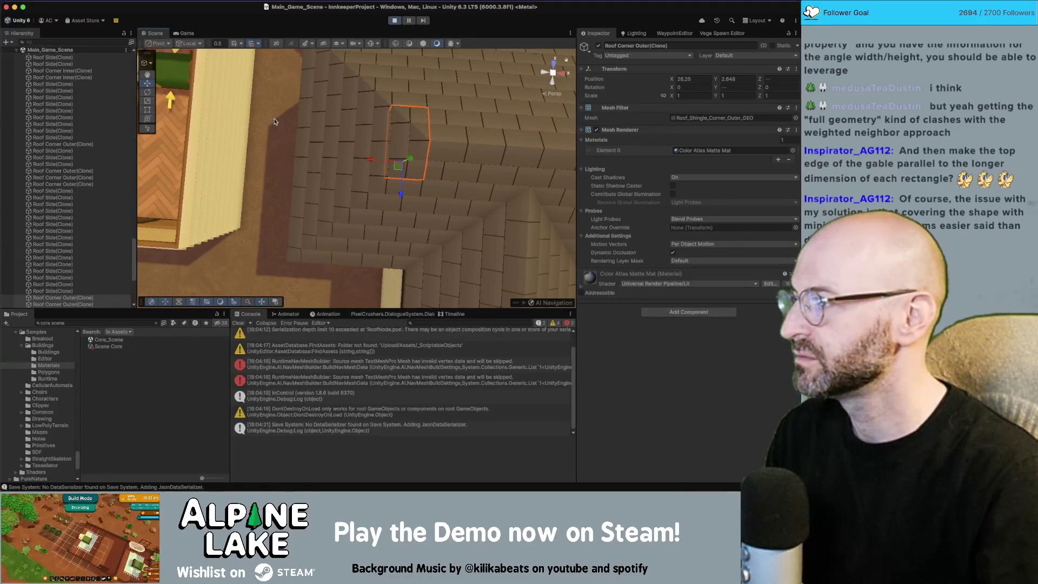
Step: Start the edge selection at an outer corner, adding lower-left neighbours and dropping one wrong piece
{"action": "left_click", "coordinate": [373, 121]}
{"action": "mouse_move", "coordinate": [373, 121]}
{"action": "left_mouse_down"}
{"action": "mouse_move", "coordinate": [420, 103]}
{"action": "mouse_move", "coordinate": [427, 111]}
{"action": "mouse_move", "coordinate": [408, 127]}
{"action": "left_mouse_up"}
{"action": "left_click", "coordinate": [401, 132]}
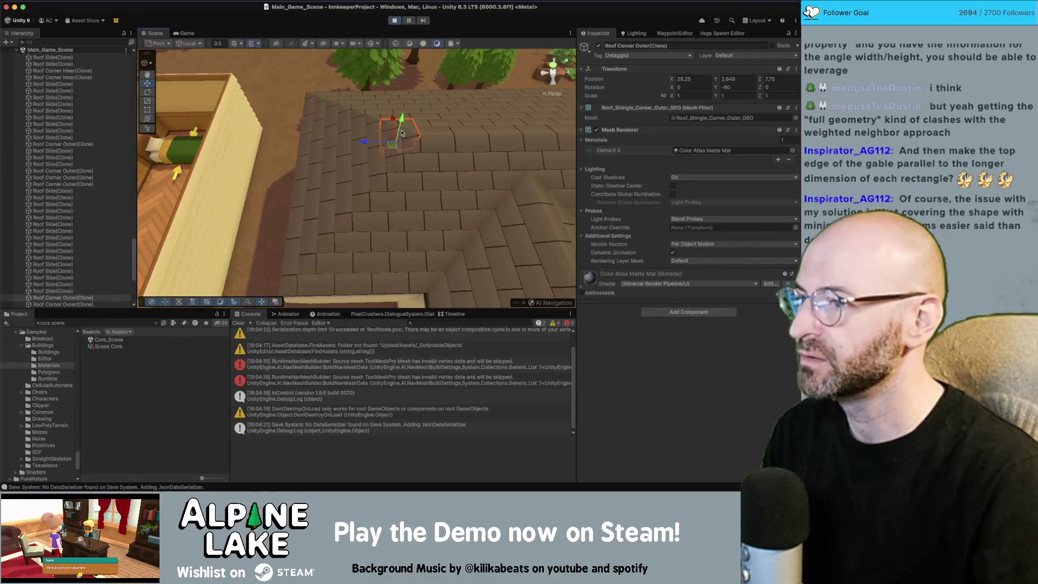
{"action": "left_click", "coordinate": [367, 135], "text": "shift"}
{"action": "left_click", "coordinate": [333, 133], "text": "shift"}
{"action": "left_click", "coordinate": [319, 155], "text": "shift"}
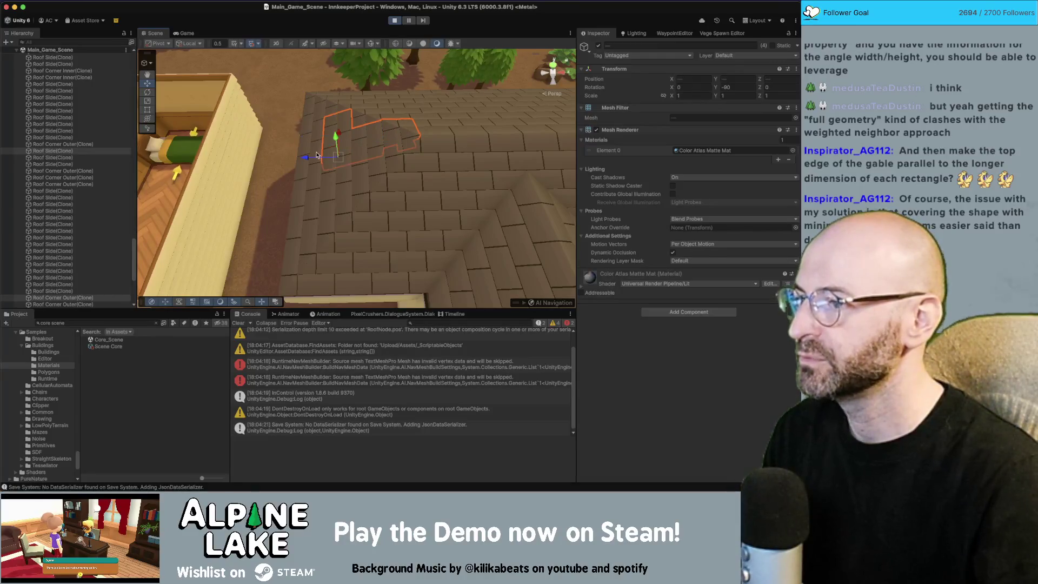
{"action": "left_click", "coordinate": [308, 162], "text": "shift"}
{"action": "left_click", "coordinate": [333, 124], "text": "shift"}
{"action": "mouse_move", "coordinate": [333, 124]}
{"action": "left_mouse_down"}
{"action": "mouse_move", "coordinate": [336, 145]}
{"action": "mouse_move", "coordinate": [487, 154]}
{"action": "left_mouse_up"}
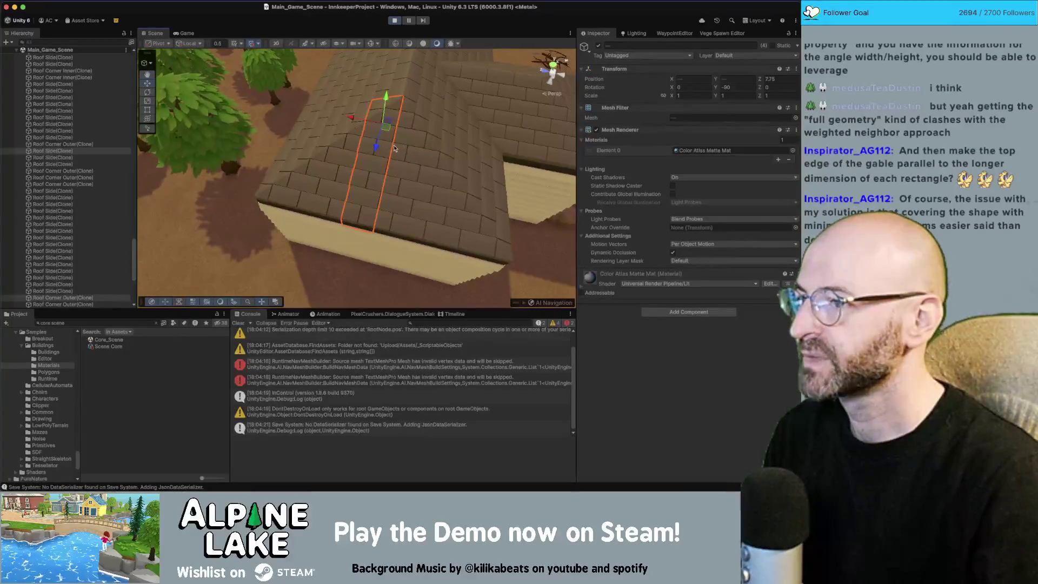
Step: Add the next corner and edge pieces leftward and downward along the stepped outline
{"action": "left_click", "coordinate": [355, 142], "text": "shift"}
{"action": "left_click", "coordinate": [335, 160], "text": "shift"}
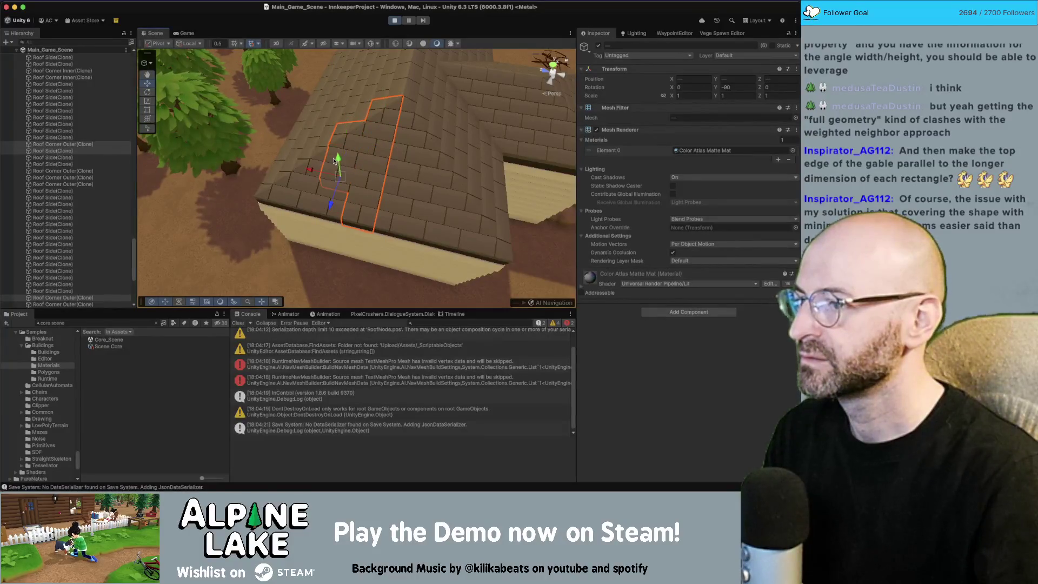
{"action": "left_click", "coordinate": [322, 187], "text": "shift"}
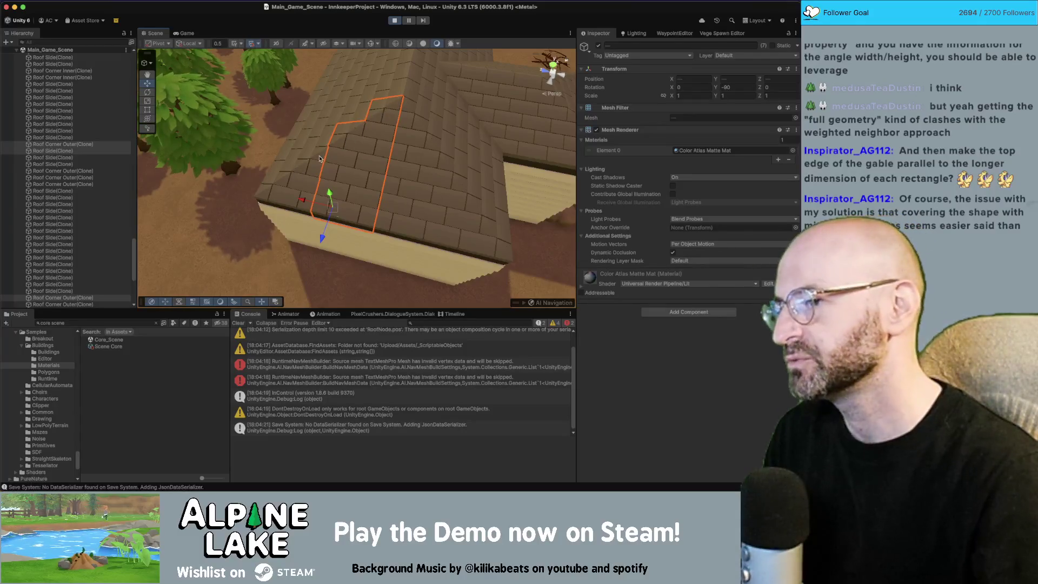
{"action": "left_click", "coordinate": [303, 172], "text": "shift"}
{"action": "left_click", "coordinate": [302, 186], "text": "shift"}
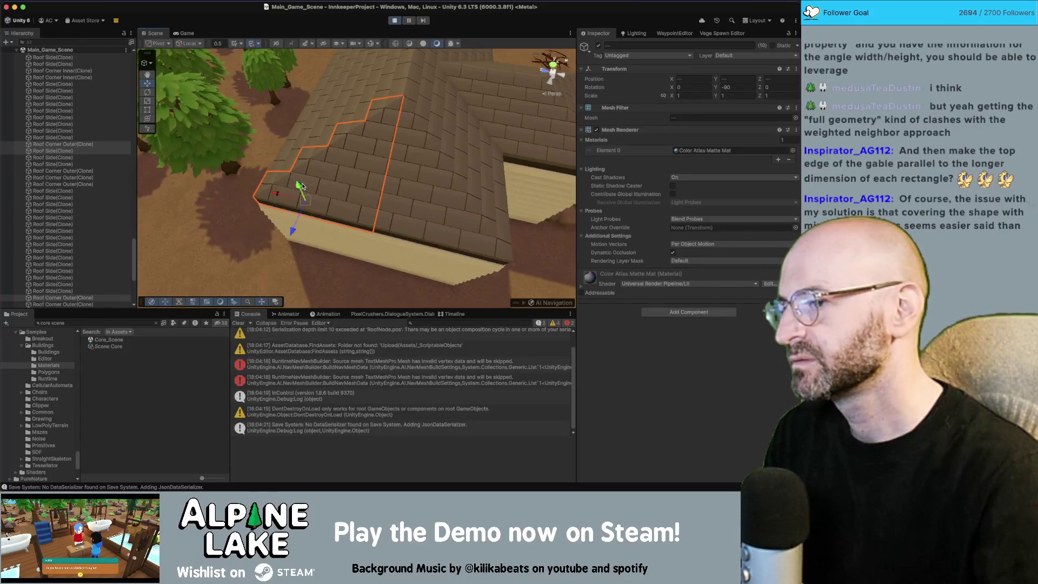
{"action": "mouse_move", "coordinate": [297, 186]}
{"action": "left_mouse_down"}
{"action": "mouse_move", "coordinate": [297, 158]}
{"action": "mouse_move", "coordinate": [366, 158]}
{"action": "mouse_move", "coordinate": [348, 151]}
{"action": "left_mouse_up"}
Step: Add the remaining stepped edge pieces to the selection and orbit to review the full run
{"action": "left_click", "coordinate": [389, 155], "text": "shift"}
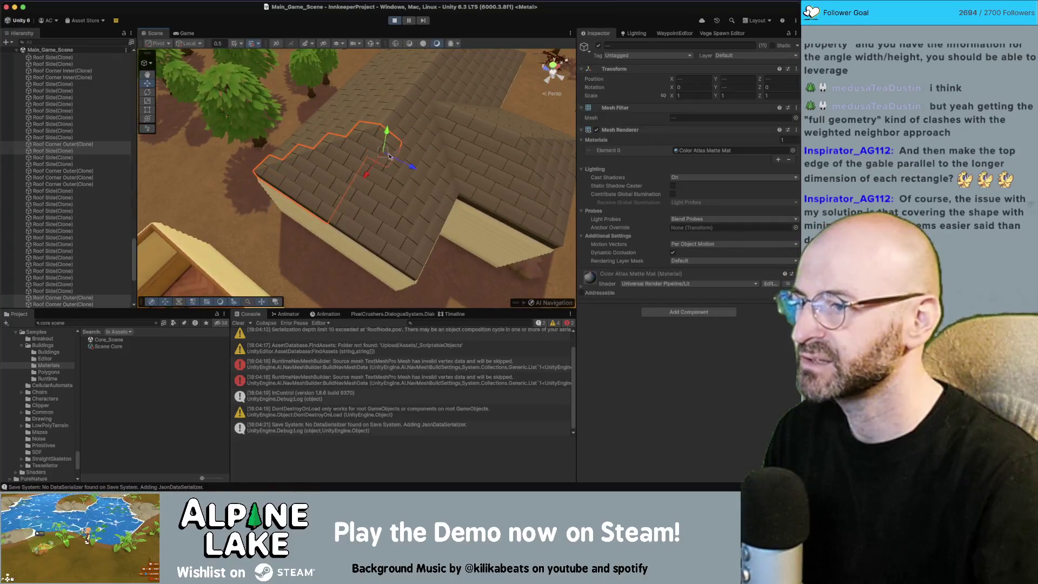
{"action": "left_click", "coordinate": [368, 167], "text": "shift"}
{"action": "left_click", "coordinate": [387, 174], "text": "shift"}
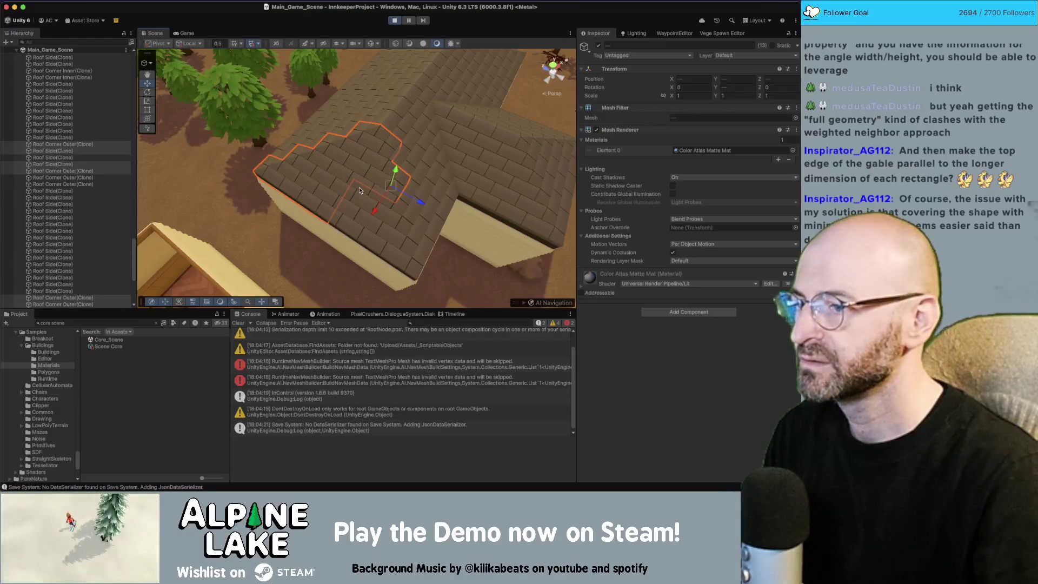
{"action": "left_click", "coordinate": [360, 191], "text": "shift"}
{"action": "left_click", "coordinate": [378, 201], "text": "shift"}
{"action": "left_click", "coordinate": [405, 206], "text": "shift"}
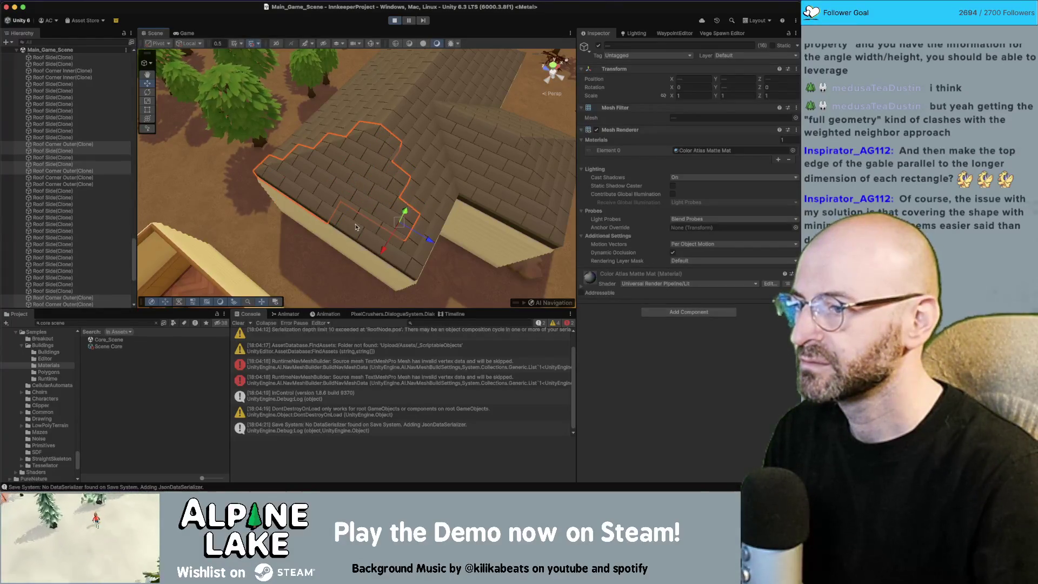
{"action": "left_click", "coordinate": [364, 230], "text": "shift"}
{"action": "left_click", "coordinate": [373, 233], "text": "shift"}
{"action": "left_click", "coordinate": [392, 246], "text": "shift"}
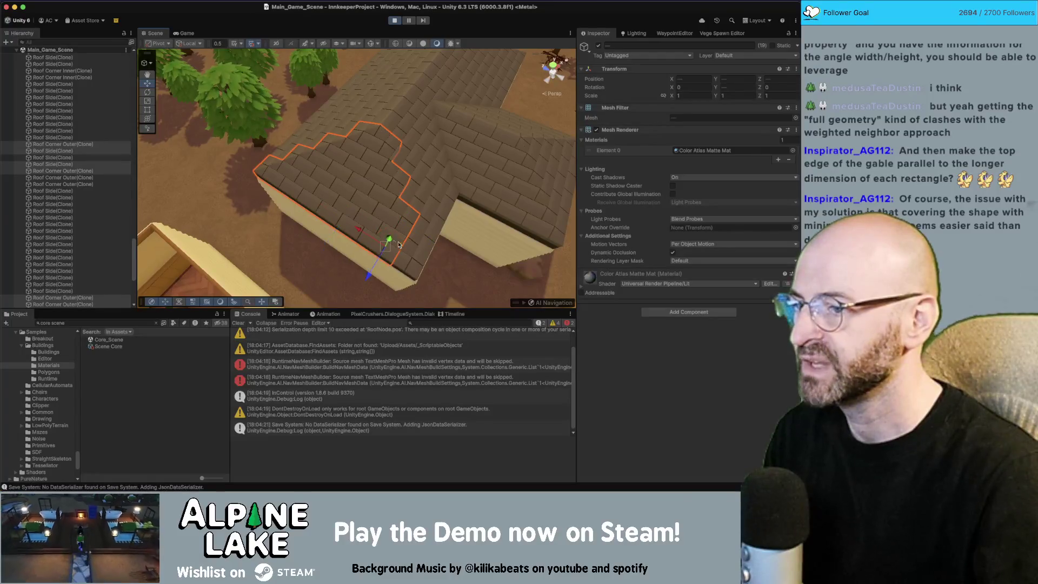
{"action": "left_click", "coordinate": [414, 257], "text": "shift"}
{"action": "mouse_move", "coordinate": [411, 257]}
{"action": "left_mouse_down"}
{"action": "mouse_move", "coordinate": [288, 157]}
{"action": "mouse_move", "coordinate": [314, 173]}
{"action": "mouse_move", "coordinate": [425, 162]}
{"action": "left_mouse_up"}
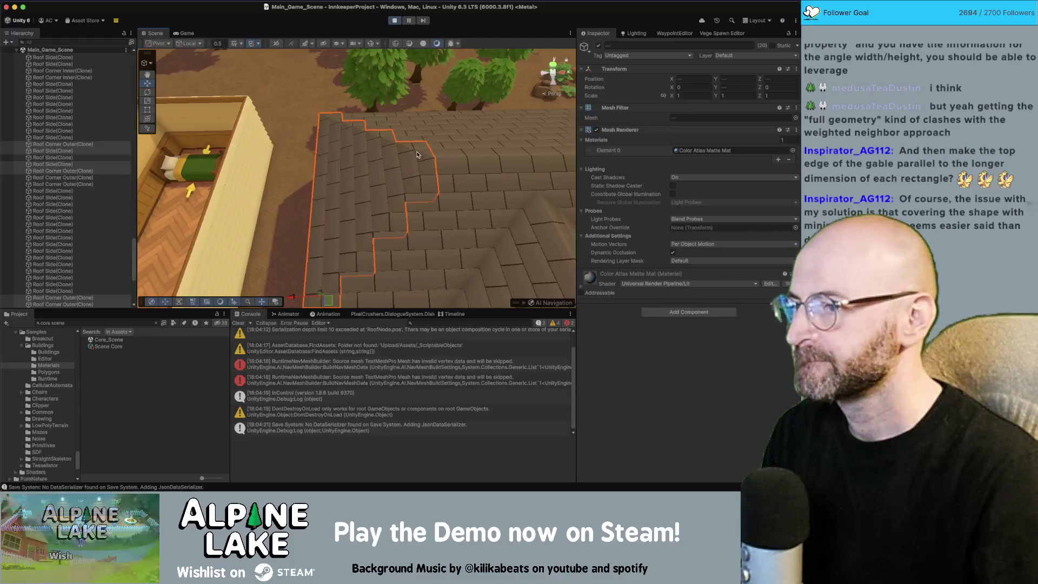
{"action": "left_click_drag", "start_coordinate": [416, 156], "coordinate": [415, 171]}
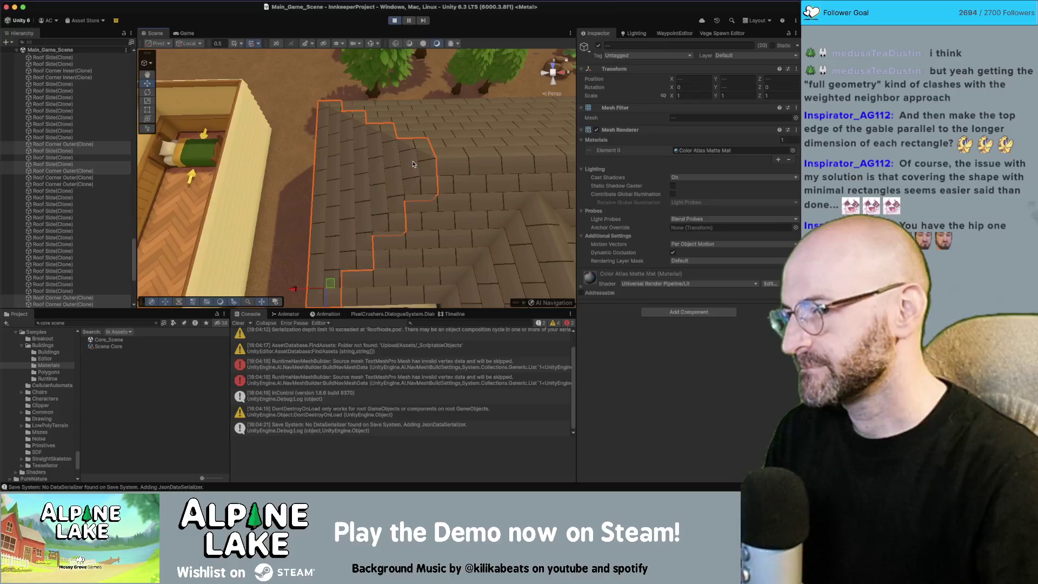
{"action": "left_click_drag", "start_coordinate": [412, 163], "coordinate": [448, 159]}
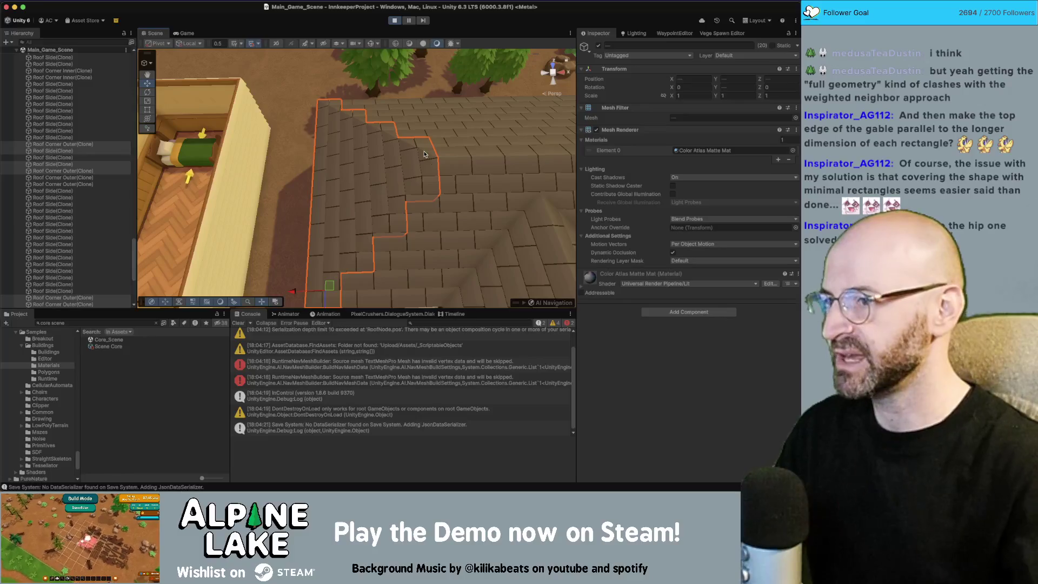
{"action": "left_click", "coordinate": [417, 149]}
{"action": "left_click", "coordinate": [380, 166]}
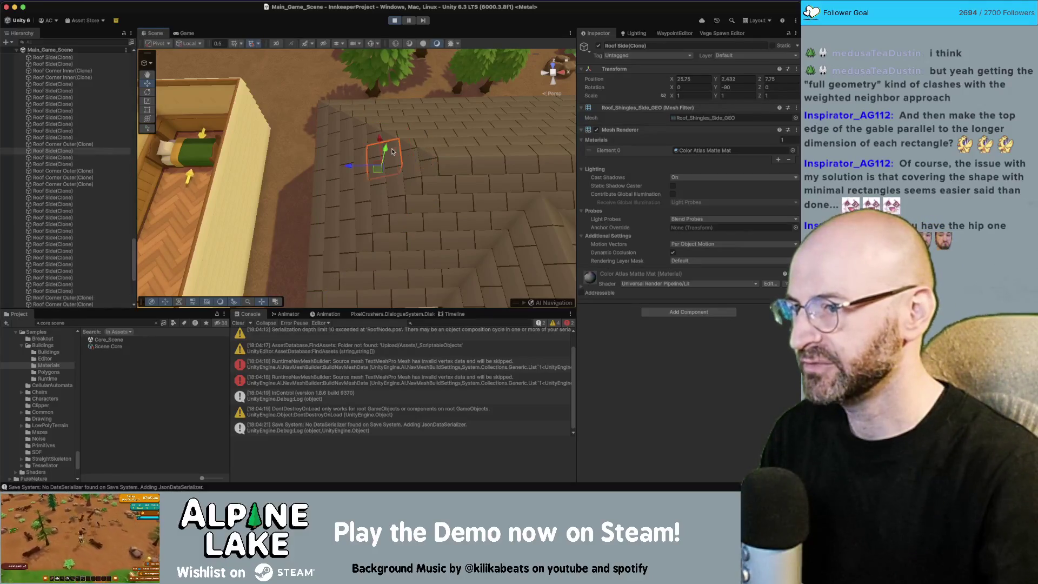
{"action": "left_click", "coordinate": [392, 131], "text": "shift"}
{"action": "left_click", "coordinate": [390, 183], "text": "shift"}
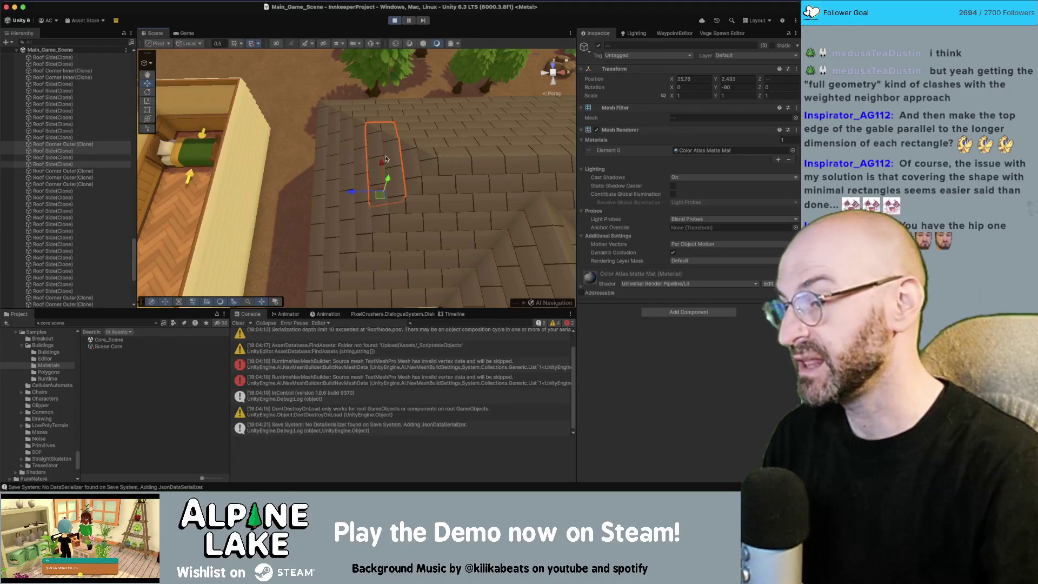
{"action": "scroll", "coordinate": [419, 149], "scroll_direction": "up", "scroll_amount": 5}
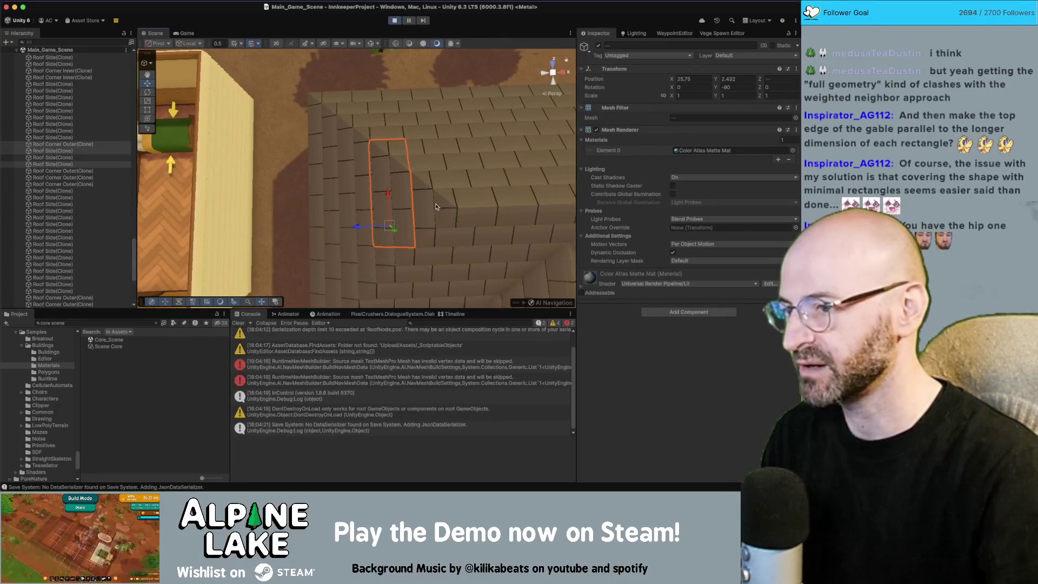
{"action": "scroll", "coordinate": [427, 217], "scroll_direction": "down", "scroll_amount": 5}
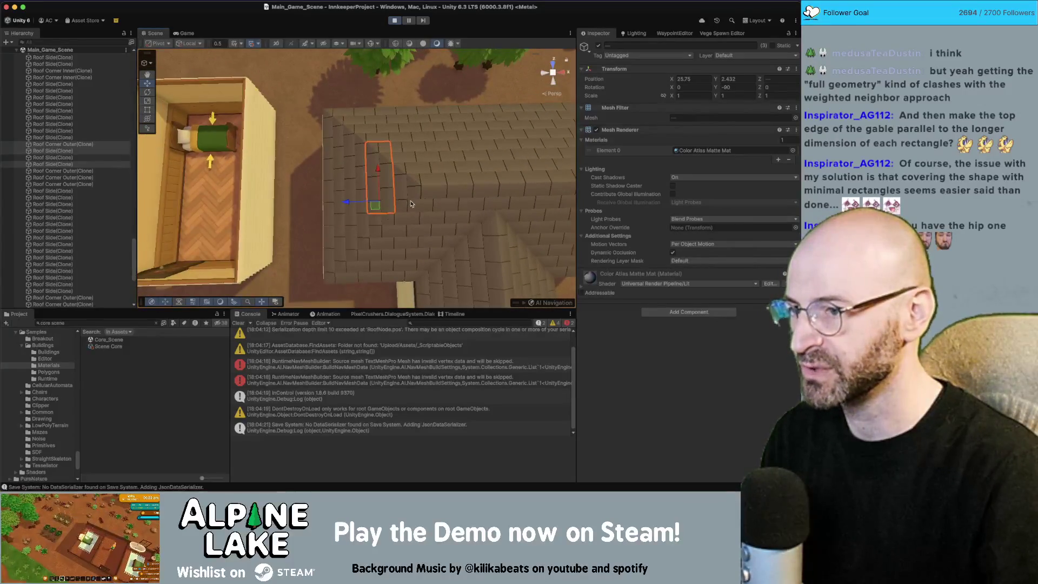
{"action": "left_click", "coordinate": [410, 203]}
{"action": "left_click", "coordinate": [381, 181], "text": "shift"}
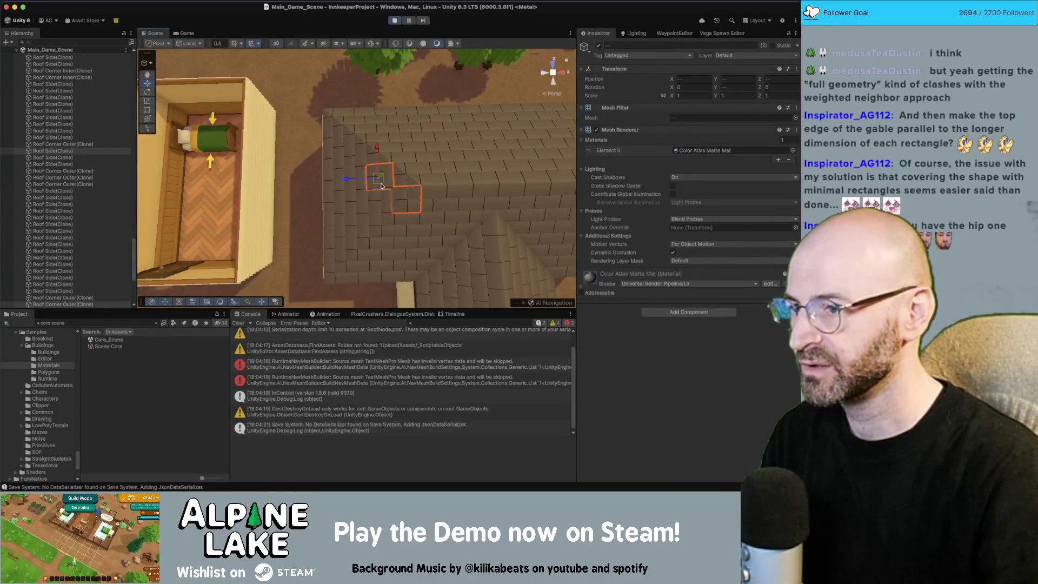
{"action": "left_click", "coordinate": [381, 207], "text": "shift"}
{"action": "left_click", "coordinate": [381, 226], "text": "shift"}
{"action": "left_click", "coordinate": [379, 153], "text": "shift"}
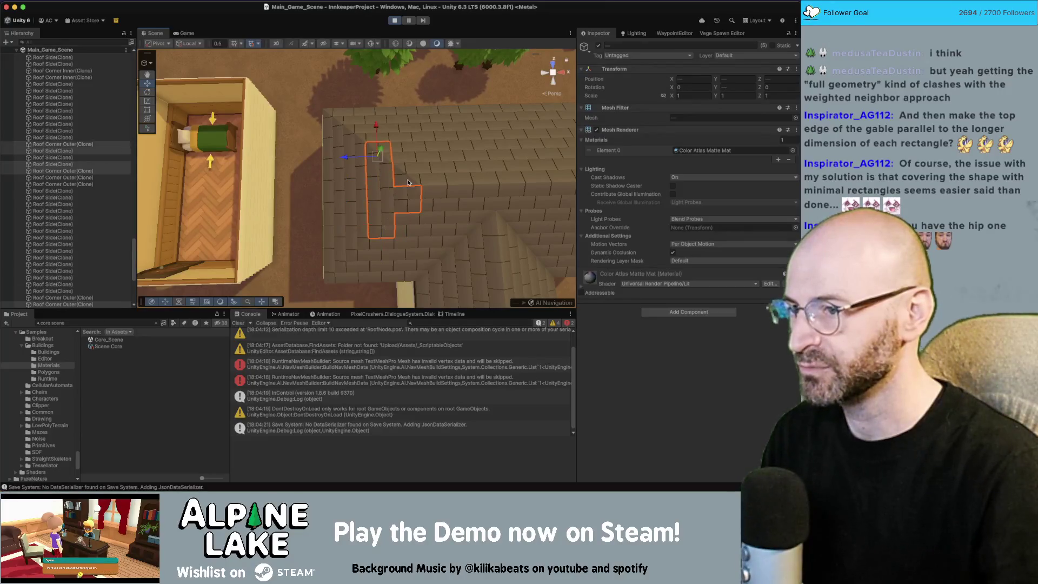
{"action": "left_click", "coordinate": [406, 174], "text": "shift"}
{"action": "key", "text": "f"}
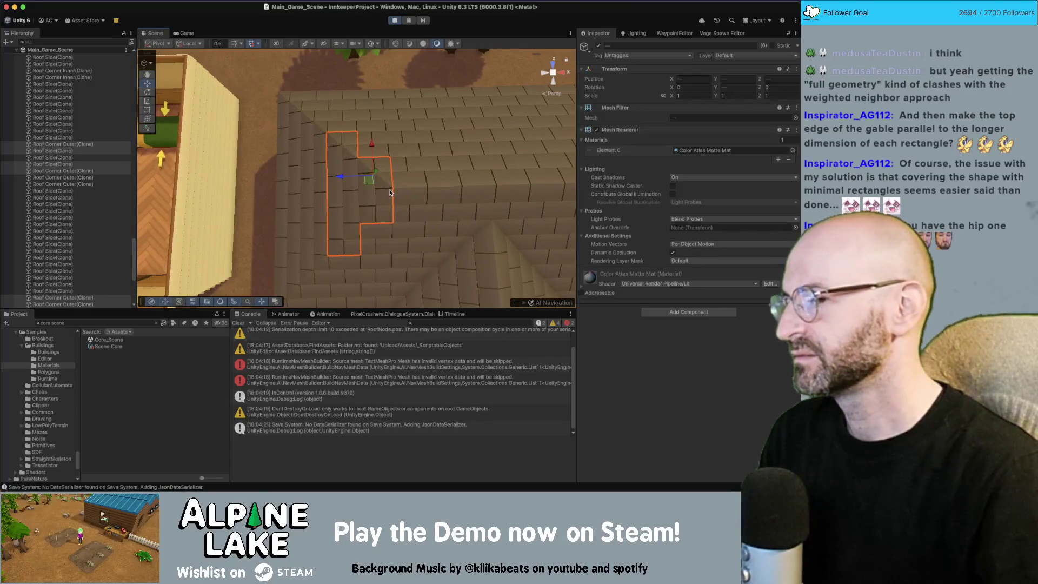
{"action": "left_click_drag", "start_coordinate": [401, 186], "coordinate": [399, 181]}
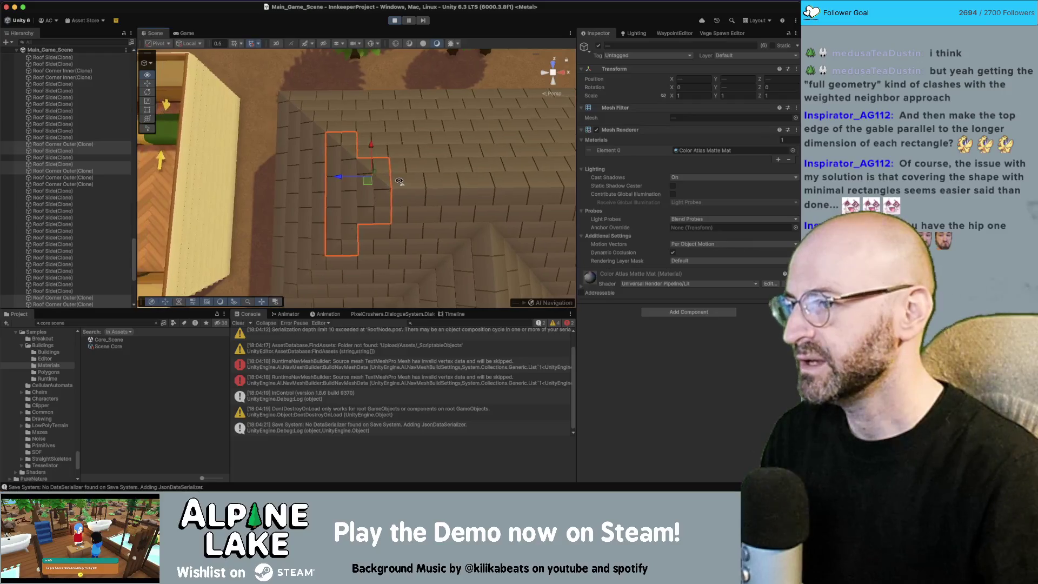
{"action": "left_click", "coordinate": [372, 173]}
{"action": "left_click", "coordinate": [330, 173], "text": "shift"}
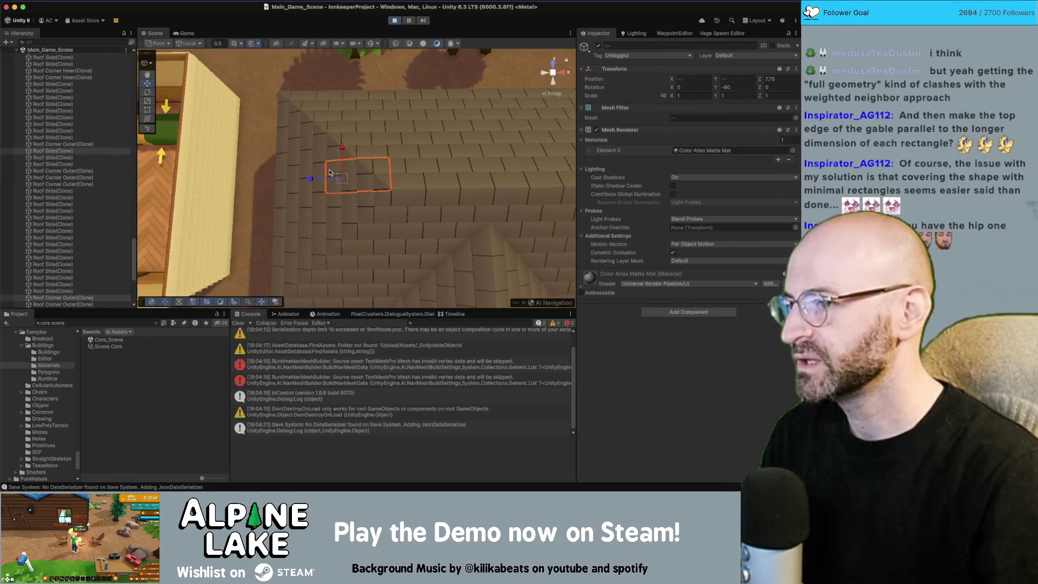
{"action": "left_click", "coordinate": [303, 174], "text": "shift"}
{"action": "left_click", "coordinate": [292, 175], "text": "shift"}
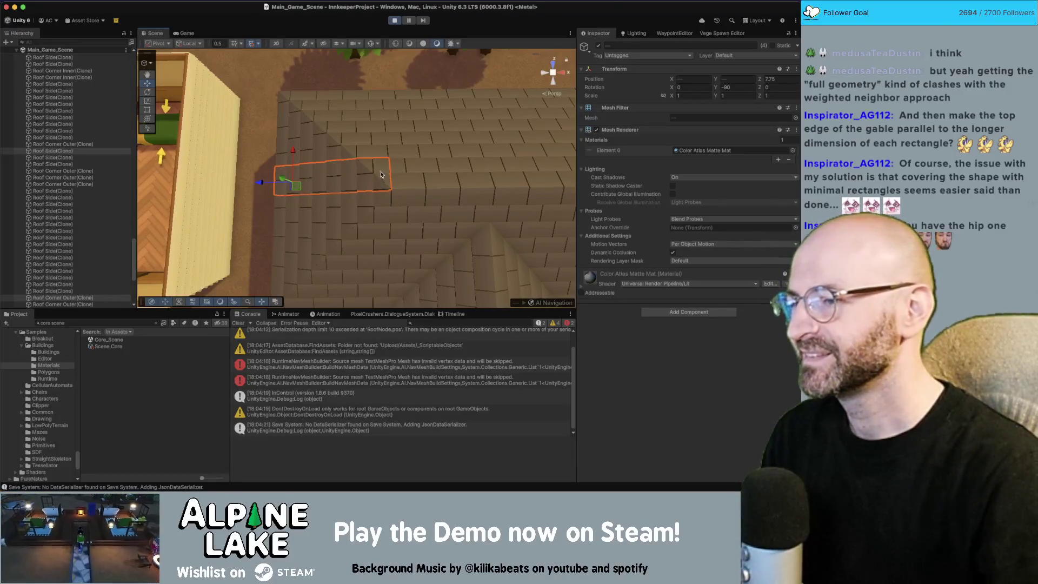
{"action": "left_click", "coordinate": [380, 174]}
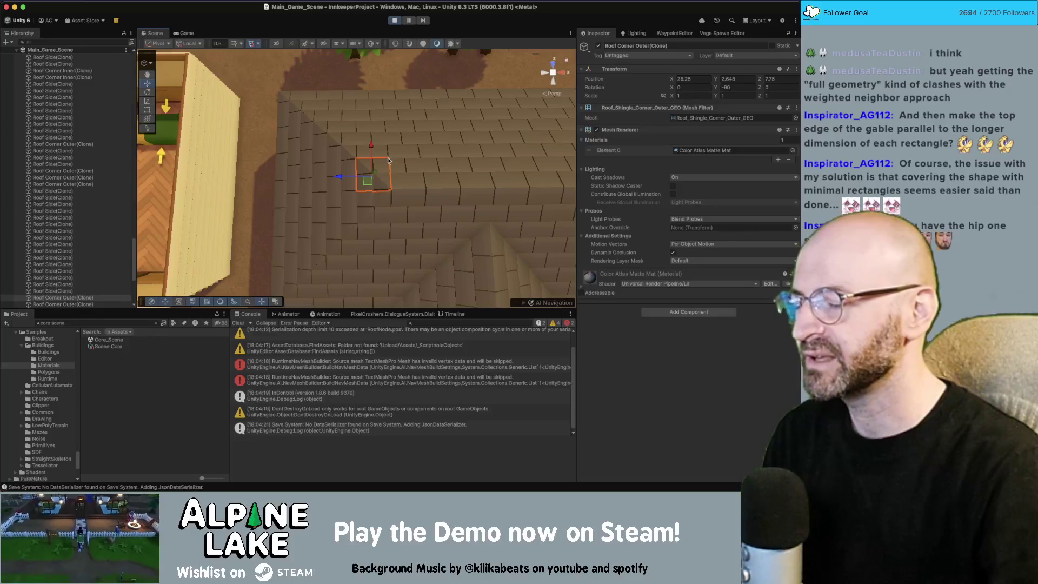
{"action": "mouse_move", "coordinate": [388, 161]}
{"action": "left_mouse_down"}
{"action": "mouse_move", "coordinate": [382, 151]}
{"action": "mouse_move", "coordinate": [377, 161]}
{"action": "left_mouse_up"}
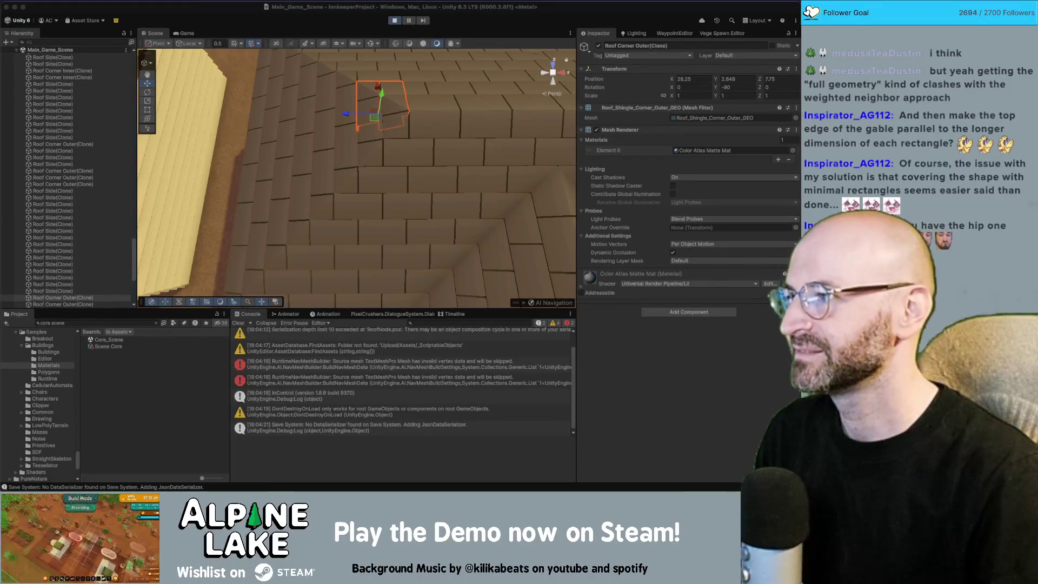
{"action": "left_click", "coordinate": [389, 152]}
{"action": "left_click_drag", "start_coordinate": [389, 152], "coordinate": [389, 178]}
{"action": "scroll", "coordinate": [389, 178], "scroll_direction": "down", "scroll_amount": 5}
{"action": "scroll", "coordinate": [389, 178], "scroll_direction": "up", "scroll_amount": 4}
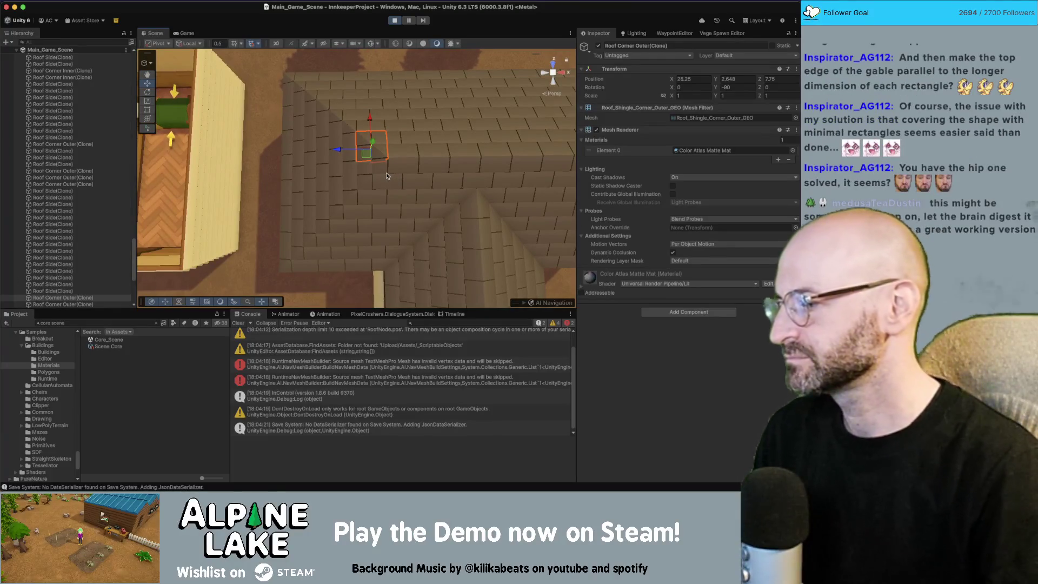
{"action": "mouse_move", "coordinate": [387, 194]}
{"action": "left_mouse_down"}
{"action": "mouse_move", "coordinate": [405, 161]}
{"action": "mouse_move", "coordinate": [321, 125]}
{"action": "mouse_move", "coordinate": [368, 137]}
{"action": "left_mouse_up"}
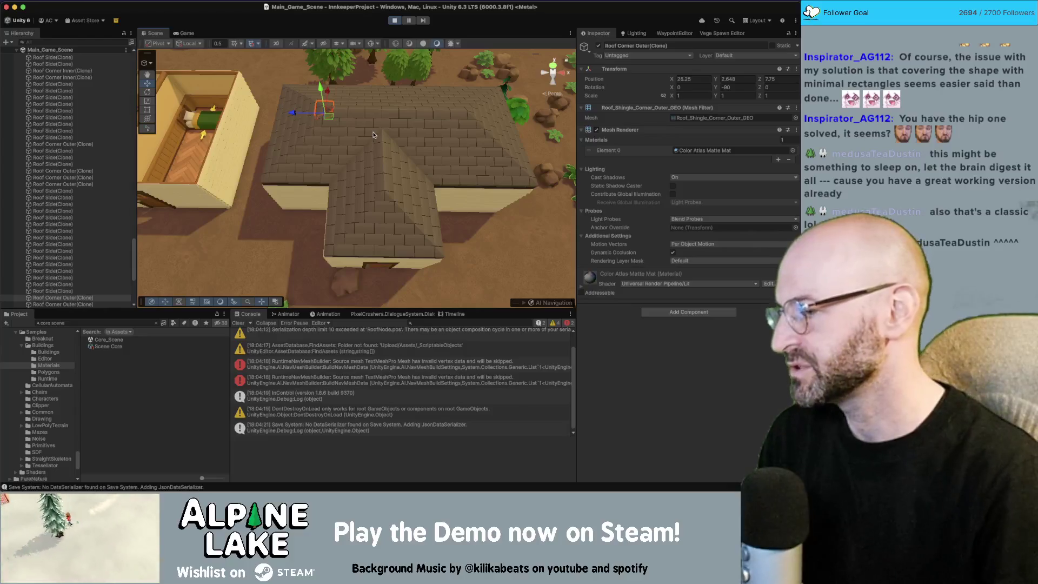
Step: Exit building mode in the Game view so the roof rebuilds, then orbit close on the roof corner
{"action": "mouse_move", "coordinate": [388, 131]}
{"action": "left_mouse_down"}
{"action": "mouse_move", "coordinate": [388, 142]}
{"action": "mouse_move", "coordinate": [487, 139]}
{"action": "left_mouse_up"}
{"action": "mouse_move", "coordinate": [614, 140]}
{"action": "left_mouse_down"}
{"action": "mouse_move", "coordinate": [466, 135]}
{"action": "mouse_move", "coordinate": [441, 145]}
{"action": "mouse_move", "coordinate": [499, 152]}
{"action": "mouse_move", "coordinate": [447, 130]}
{"action": "left_mouse_up"}
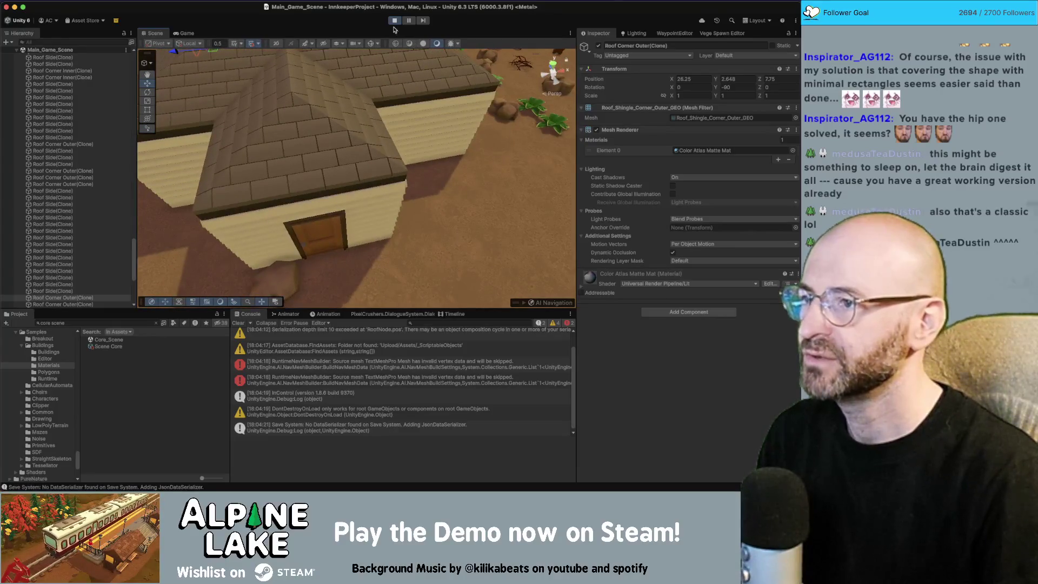
{"action": "left_click", "coordinate": [186, 32]}
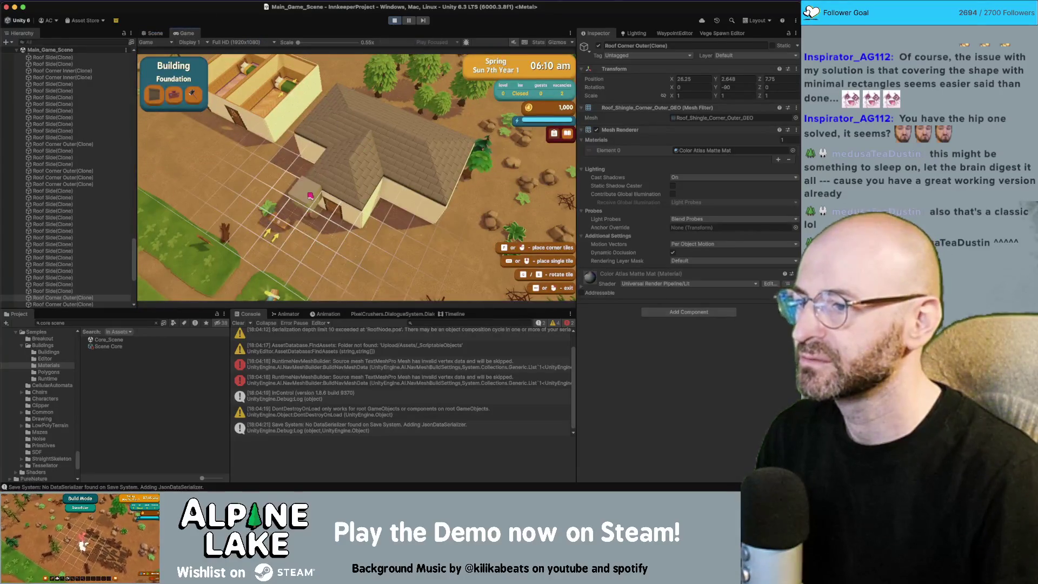
{"action": "left_click", "coordinate": [310, 196]}
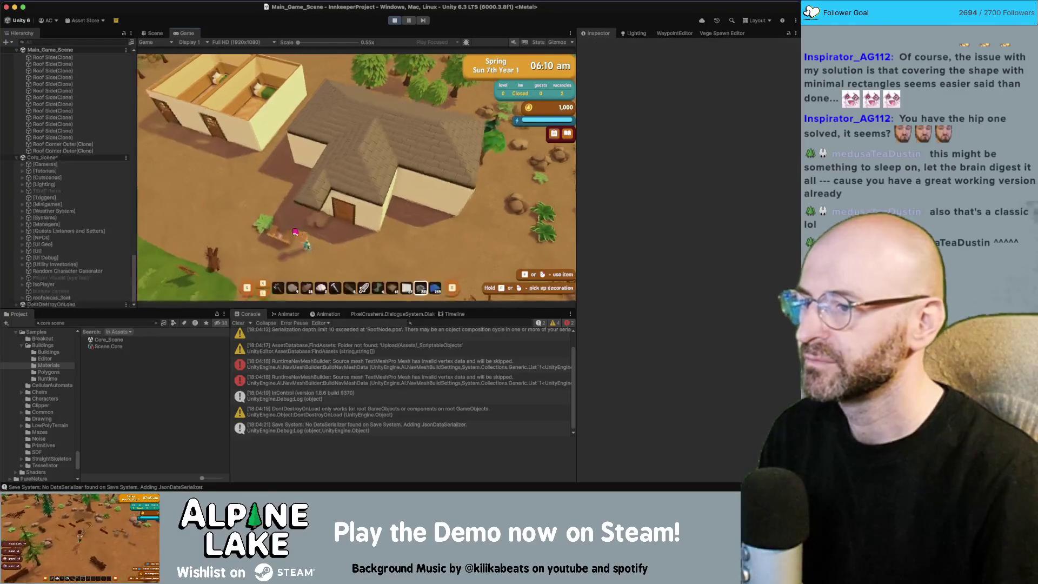
{"action": "left_click", "coordinate": [154, 34]}
{"action": "mouse_move", "coordinate": [378, 173]}
{"action": "left_mouse_down"}
{"action": "mouse_move", "coordinate": [417, 160]}
{"action": "mouse_move", "coordinate": [474, 182]}
{"action": "left_mouse_up"}
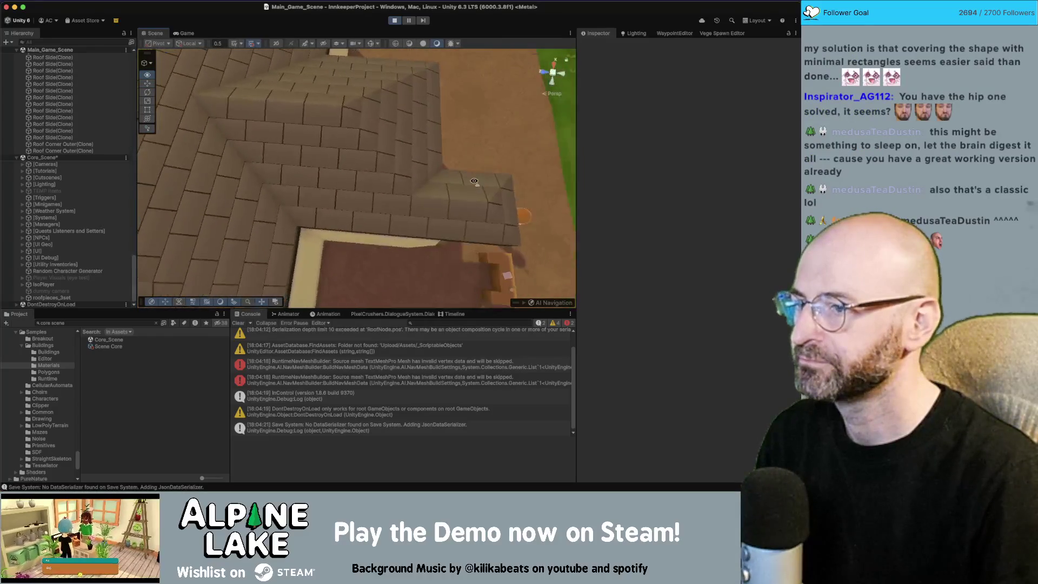
Step: Select the outer roof corner piece and zoom and orbit in around it
{"action": "left_click", "coordinate": [349, 110]}
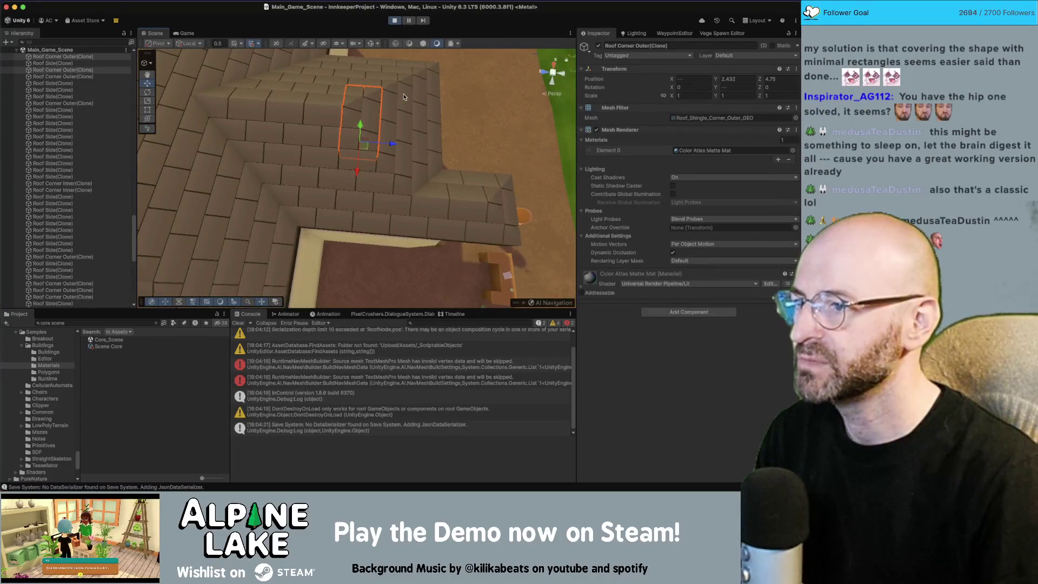
{"action": "left_click_drag", "start_coordinate": [405, 98], "coordinate": [403, 95]}
{"action": "scroll", "coordinate": [404, 100], "scroll_direction": "up", "scroll_amount": 2}
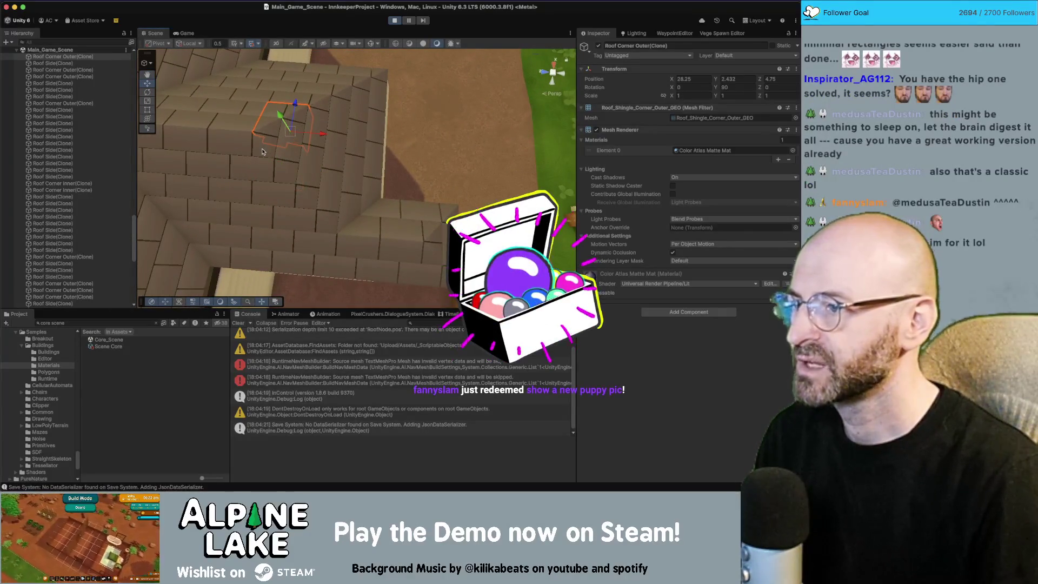
{"action": "mouse_move", "coordinate": [262, 152]}
{"action": "left_mouse_down"}
{"action": "mouse_move", "coordinate": [425, 163]}
{"action": "mouse_move", "coordinate": [360, 127]}
{"action": "mouse_move", "coordinate": [378, 162]}
{"action": "mouse_move", "coordinate": [370, 148]}
{"action": "mouse_move", "coordinate": [349, 150]}
{"action": "left_mouse_up"}
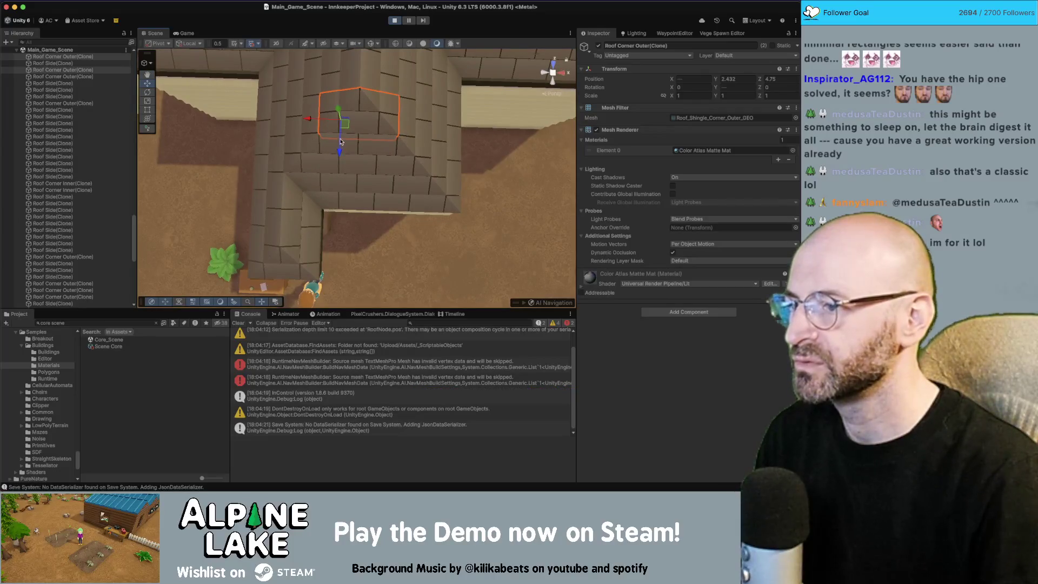
Step: Select four adjacent side tiles, then just the outer corner, pull back over the roof, and switch to Game
{"action": "left_click", "coordinate": [352, 153]}
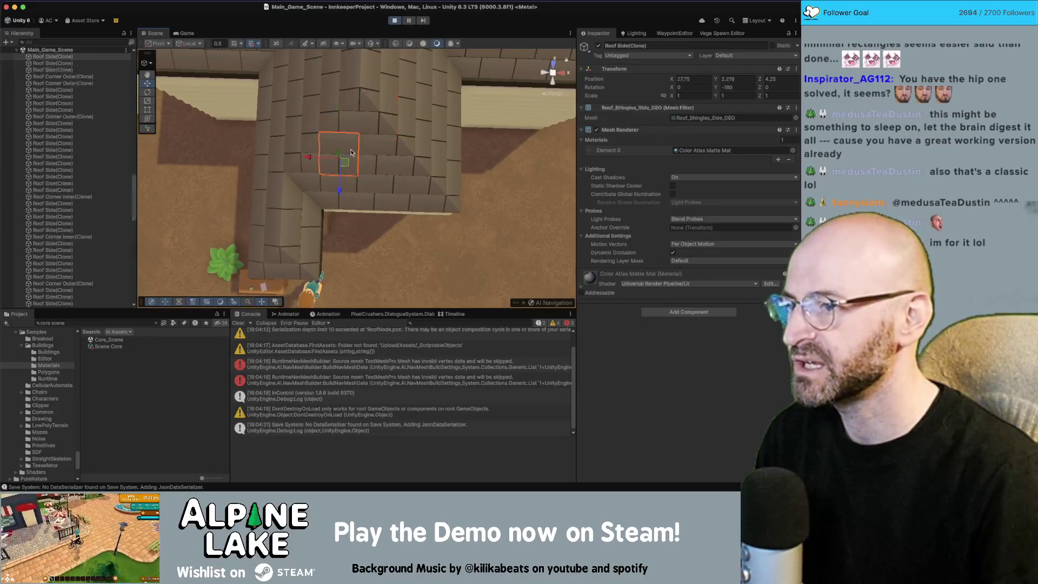
{"action": "left_click", "coordinate": [384, 153], "text": "shift"}
{"action": "left_click", "coordinate": [379, 192], "text": "shift"}
{"action": "left_click", "coordinate": [334, 183], "text": "shift"}
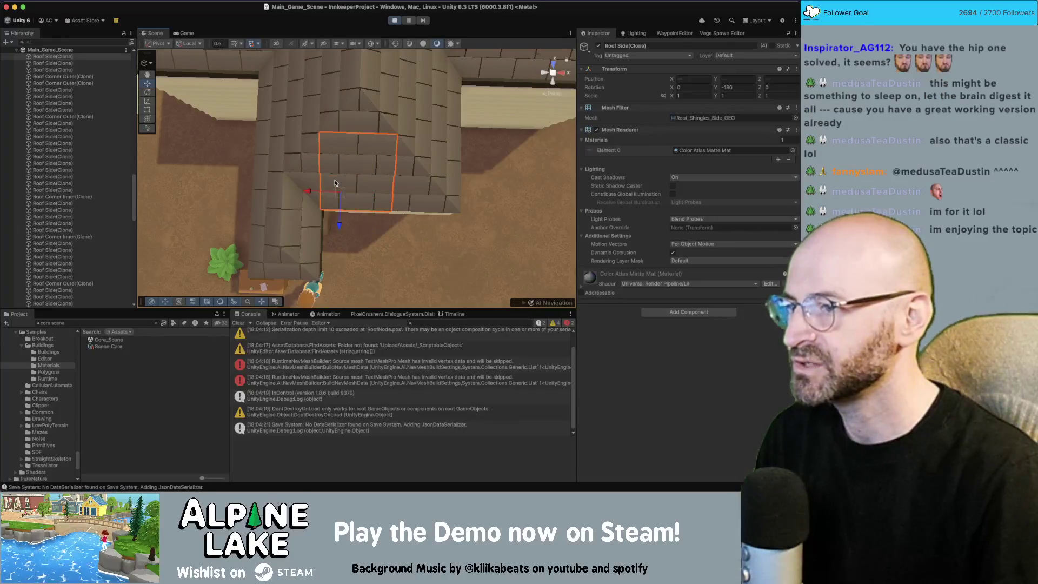
{"action": "left_click", "coordinate": [346, 103]}
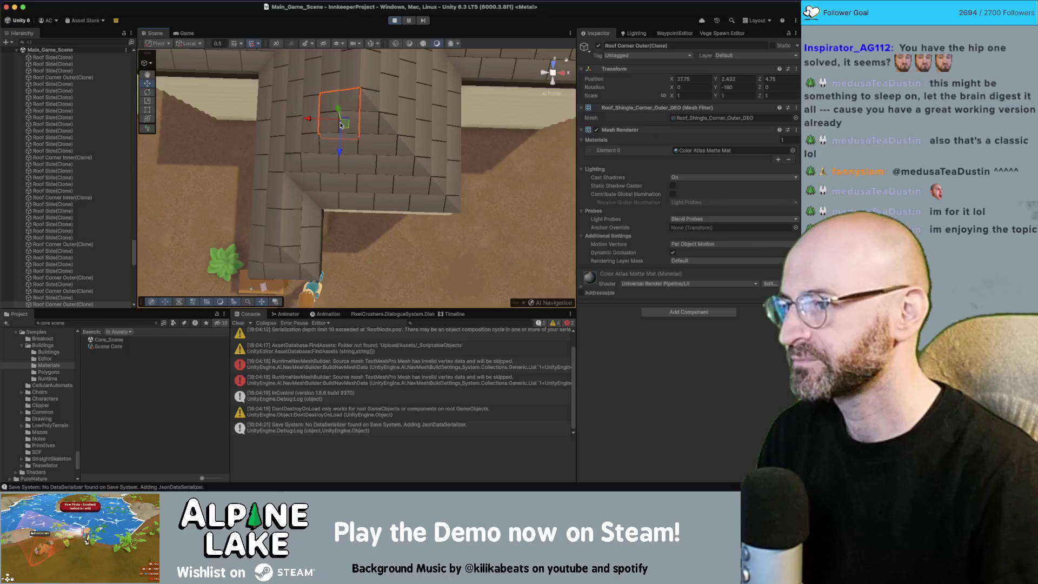
{"action": "mouse_move", "coordinate": [341, 125]}
{"action": "left_mouse_down"}
{"action": "mouse_move", "coordinate": [355, 115]}
{"action": "mouse_move", "coordinate": [353, 130]}
{"action": "left_mouse_up"}
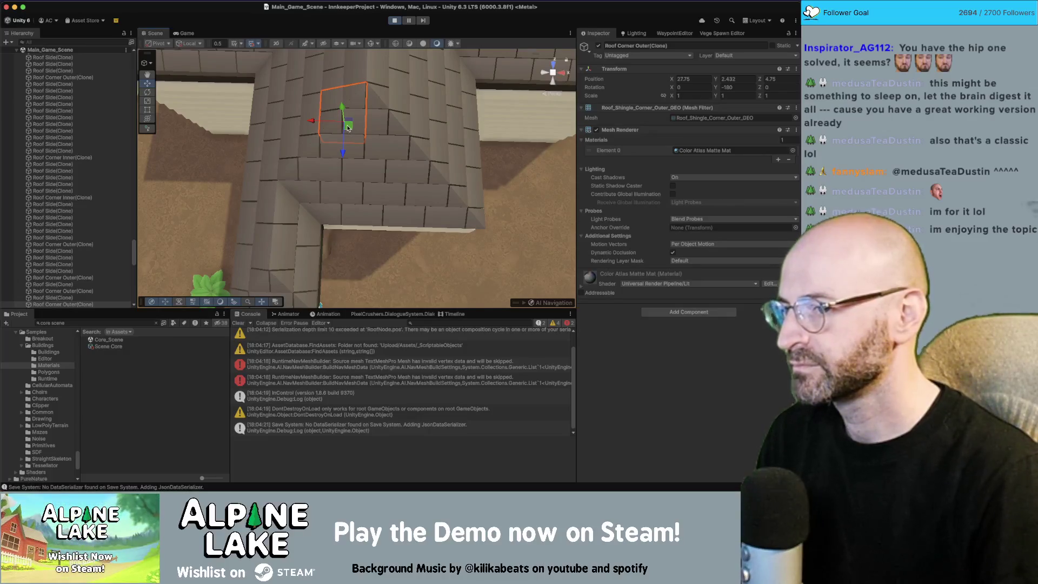
{"action": "left_click_drag", "start_coordinate": [348, 128], "coordinate": [358, 76]}
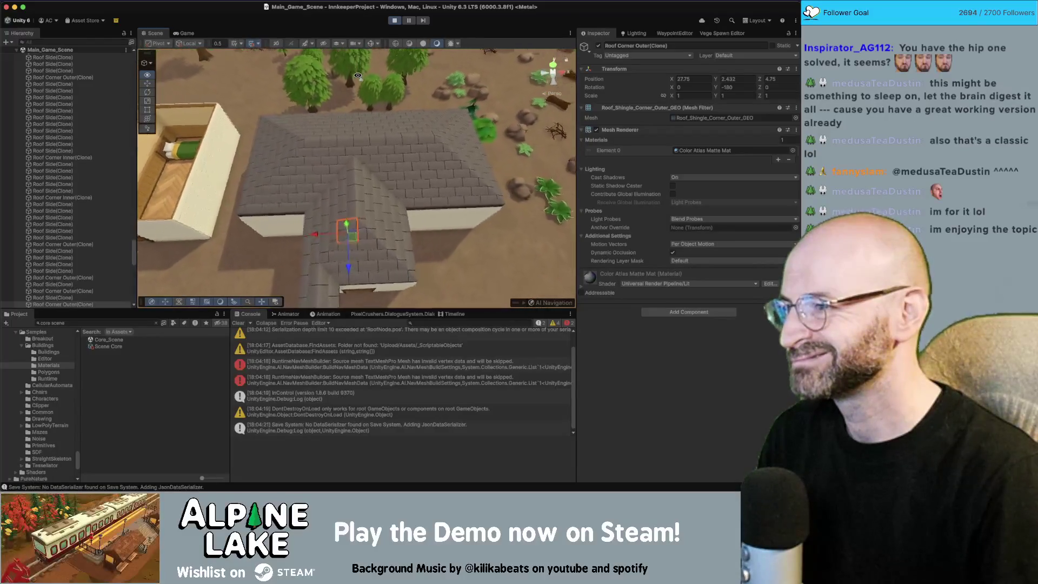
{"action": "key", "text": "super+2"}
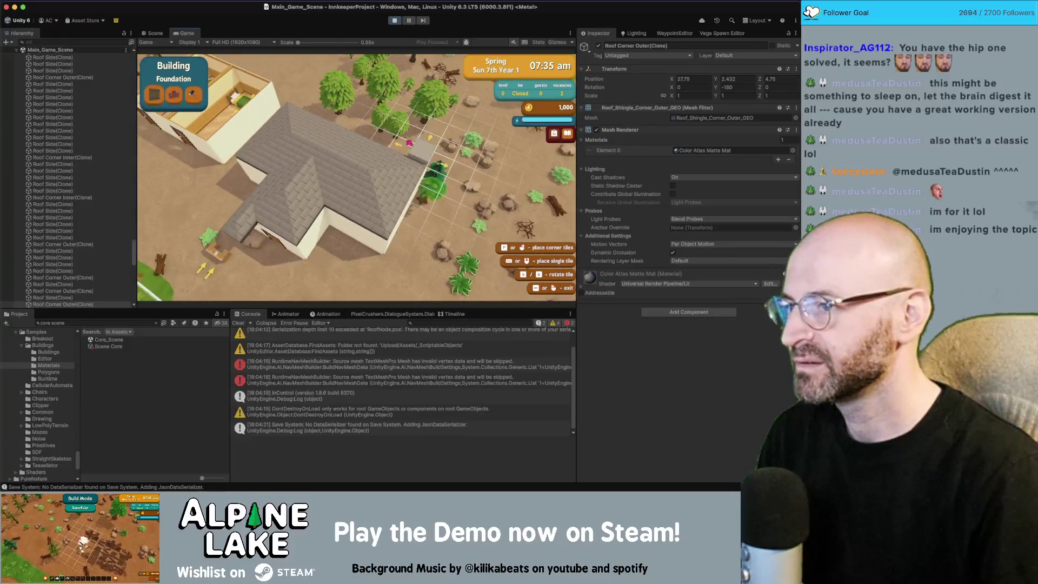
Step: Place roof tiles beside the existing roof, exit building mode, and orbit the rebuilt roof in Scene view
{"action": "left_click", "coordinate": [370, 92]}
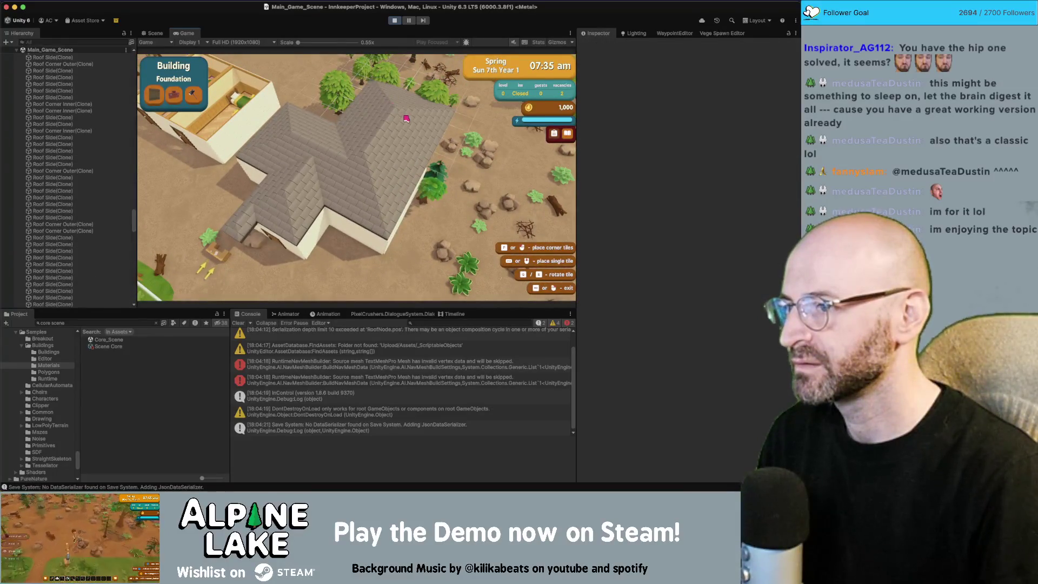
{"action": "key", "text": "Escape"}
{"action": "left_click", "coordinate": [150, 33]}
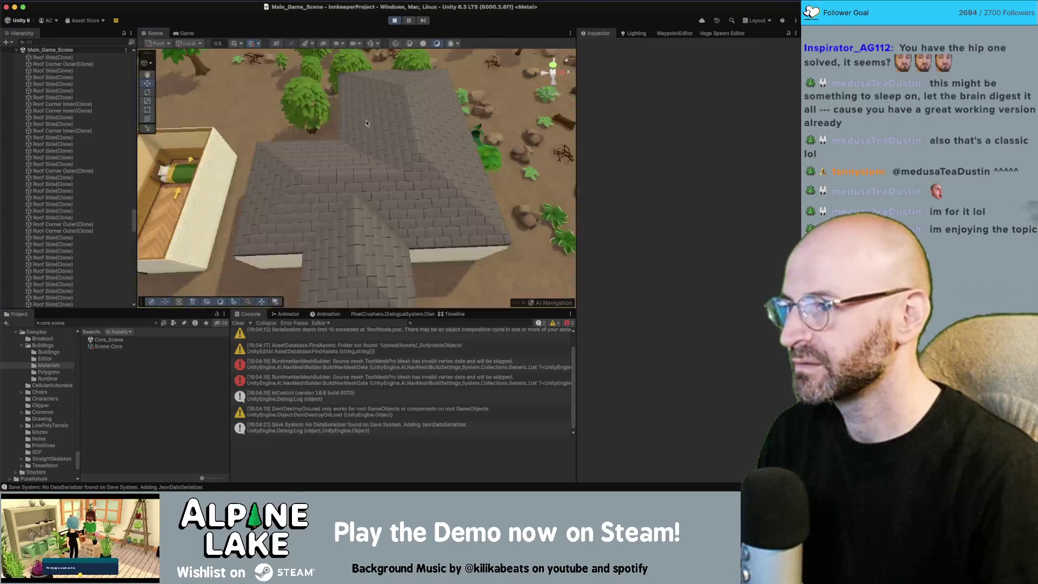
{"action": "scroll", "coordinate": [371, 137], "scroll_direction": "up", "scroll_amount": 5}
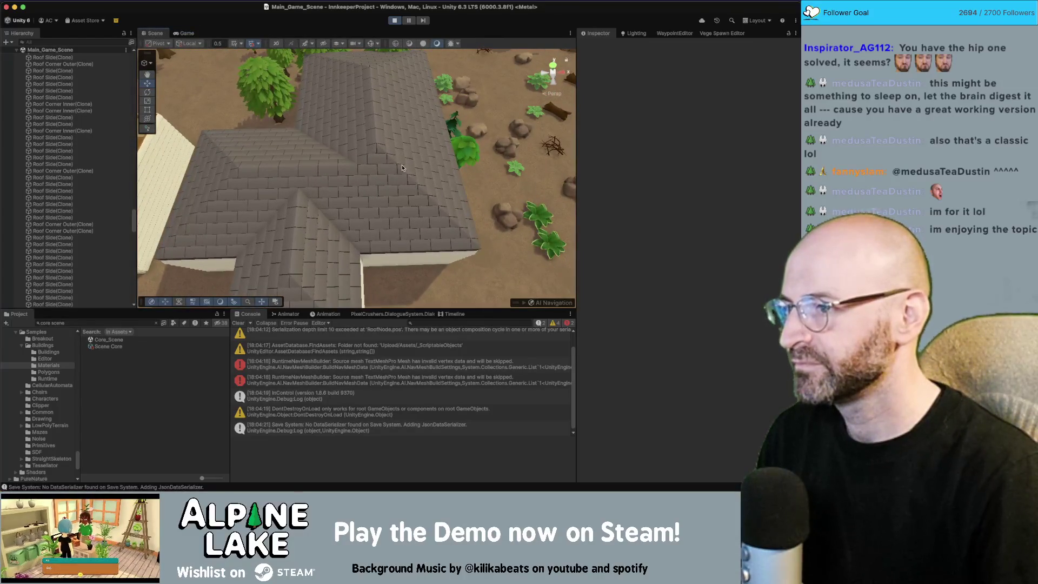
{"action": "left_click_drag", "start_coordinate": [402, 169], "coordinate": [367, 150]}
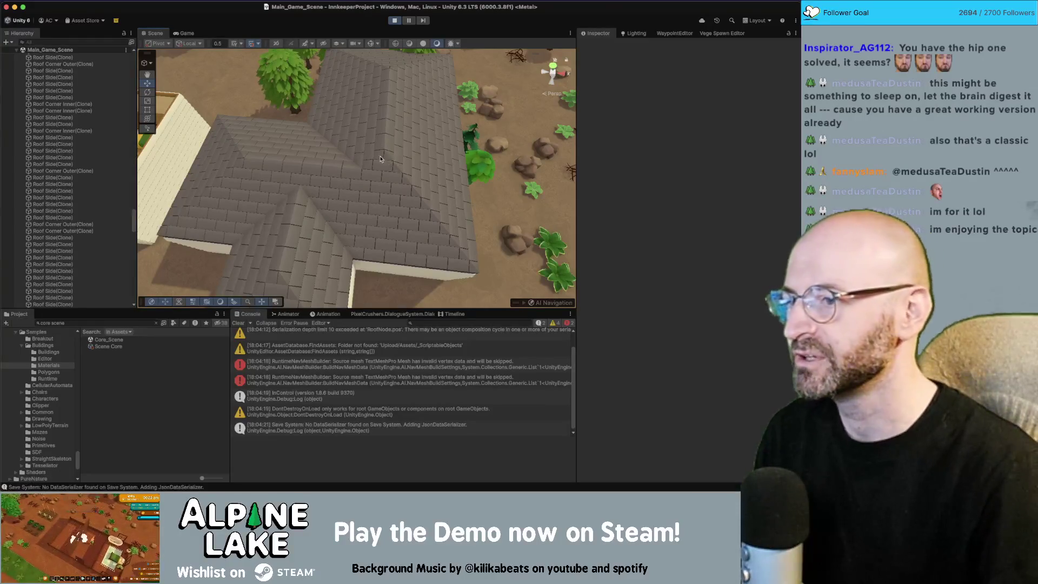
Step: Select two outer corner pieces and orbit the roof from several angles before returning to the game
{"action": "left_click", "coordinate": [372, 157]}
{"action": "left_click", "coordinate": [390, 163], "text": "shift"}
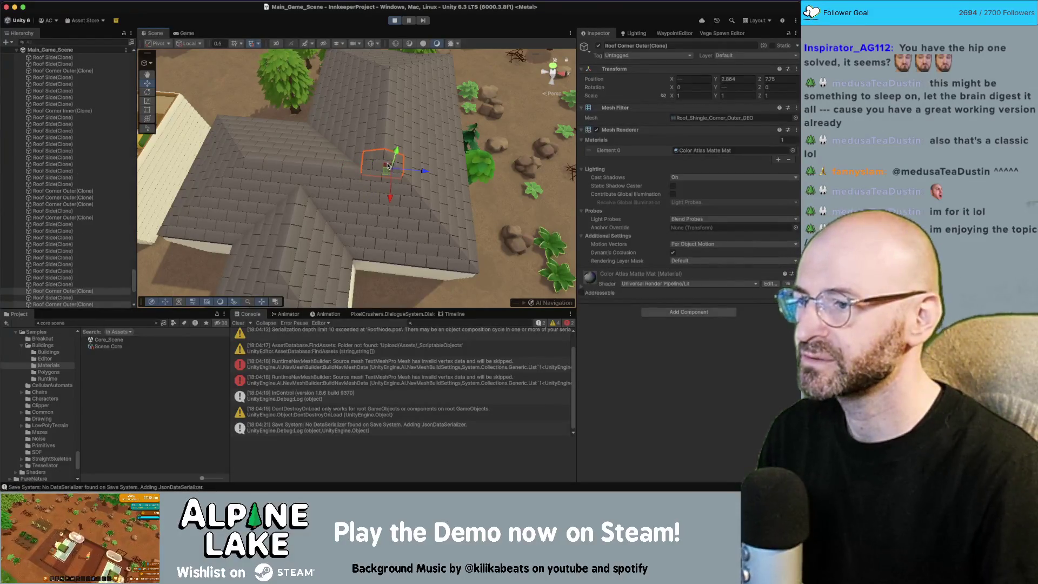
{"action": "scroll", "coordinate": [374, 172], "scroll_direction": "down", "scroll_amount": 3}
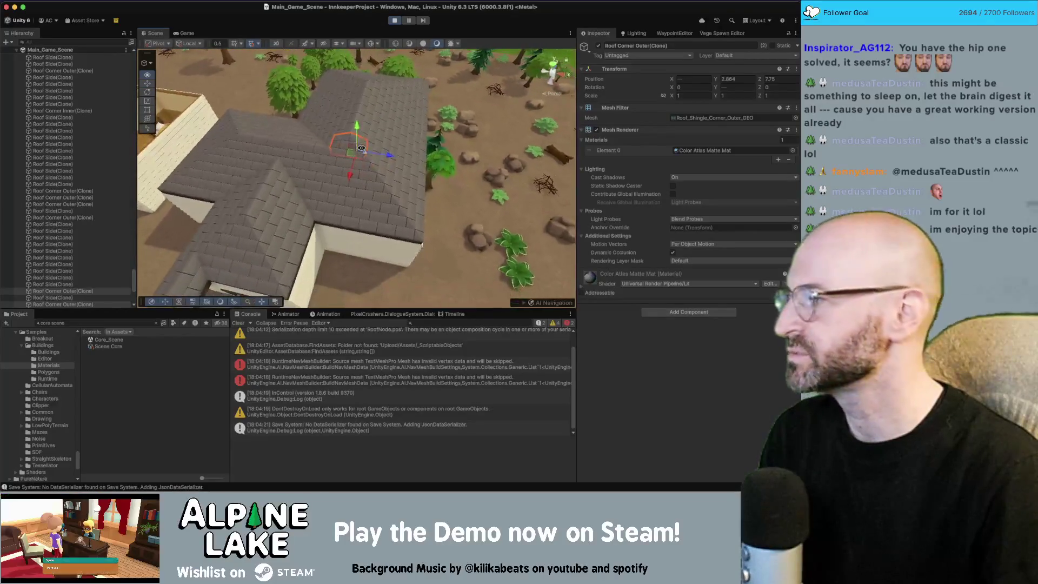
{"action": "scroll", "coordinate": [371, 158], "scroll_direction": "up", "scroll_amount": 5}
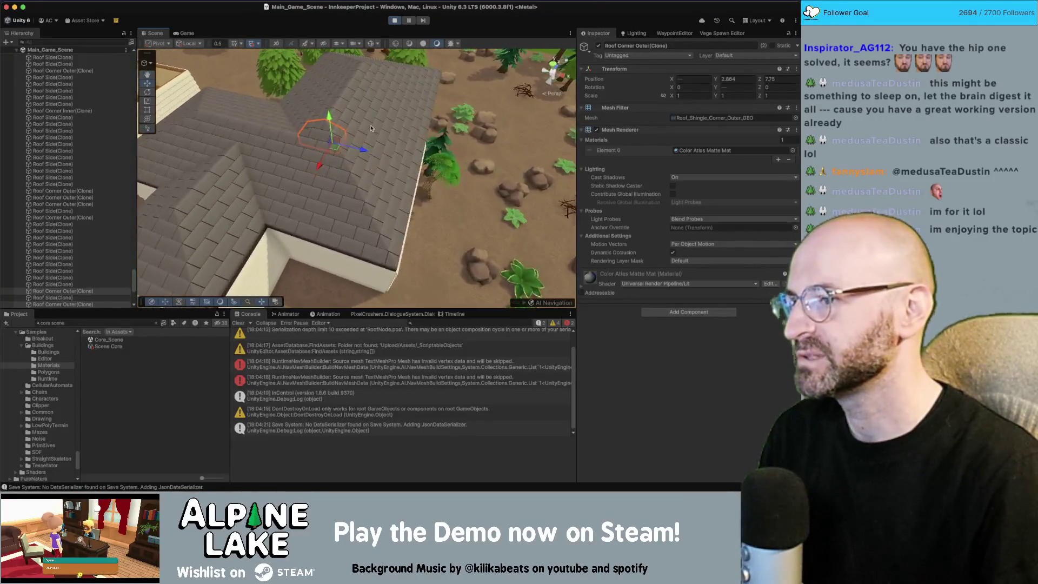
{"action": "left_click_drag", "start_coordinate": [371, 128], "coordinate": [416, 126]}
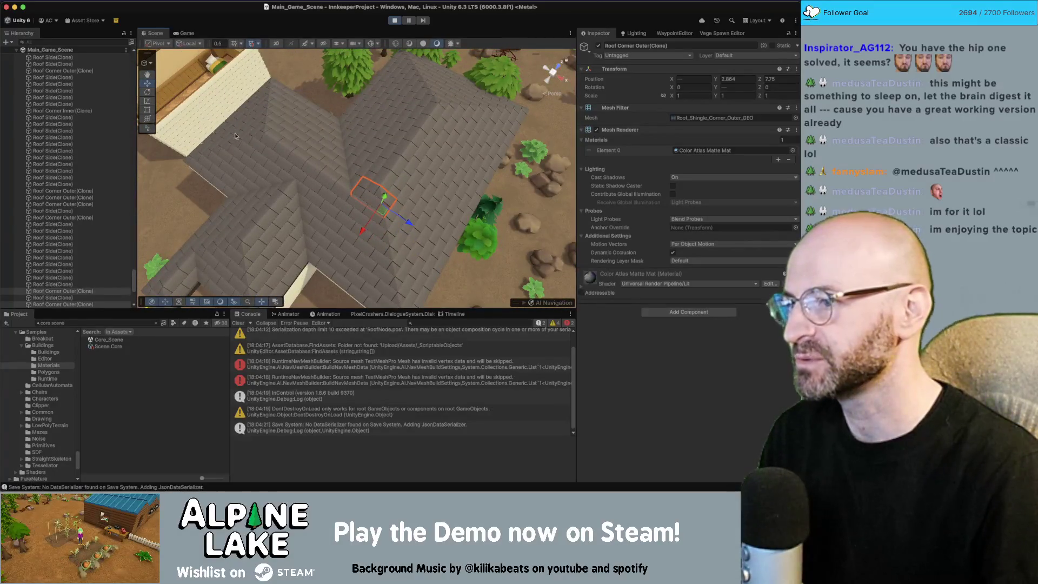
{"action": "left_click_drag", "start_coordinate": [235, 136], "coordinate": [319, 106]}
{"action": "scroll", "coordinate": [320, 105], "scroll_direction": "down", "scroll_amount": 5}
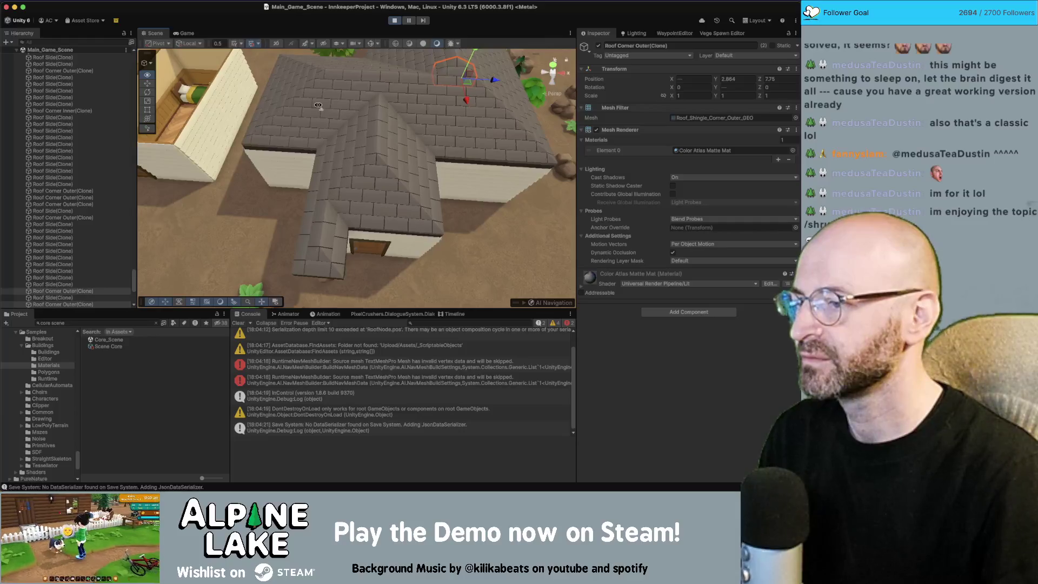
{"action": "left_click_drag", "start_coordinate": [265, 95], "coordinate": [233, 100]}
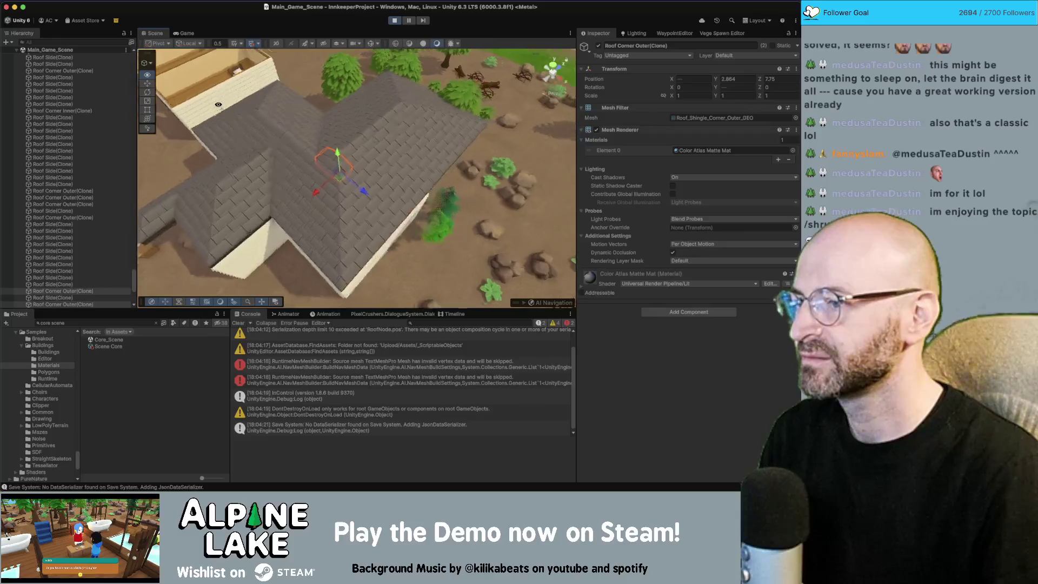
{"action": "left_click_drag", "start_coordinate": [348, 105], "coordinate": [562, 108]}
{"action": "left_click", "coordinate": [190, 33]}
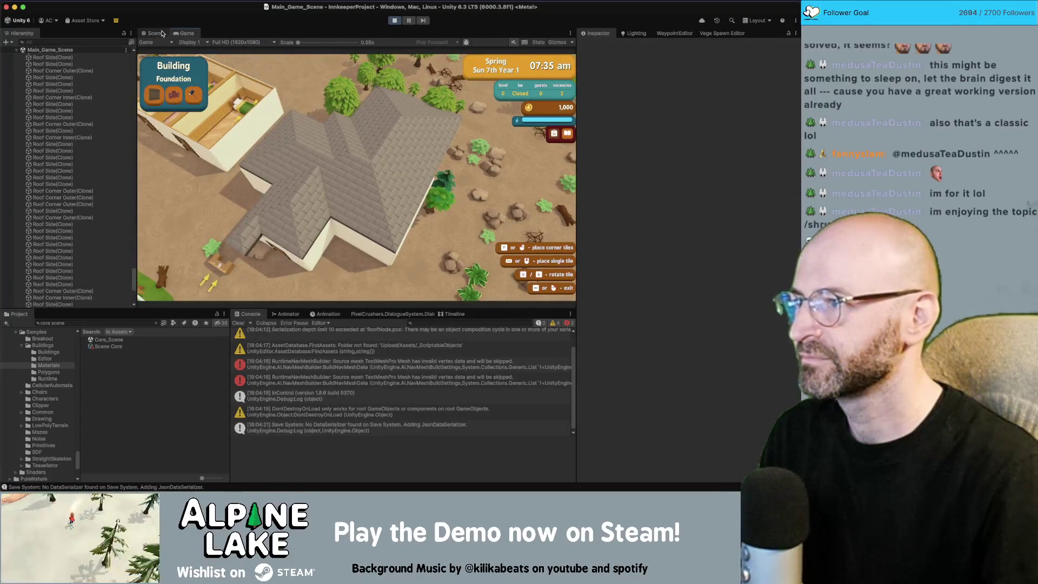
Step: In the Scene view, orbit and zoom in on the house toward the bedroom building
{"action": "key", "text": "super+1"}
{"action": "mouse_move", "coordinate": [339, 107]}
{"action": "left_mouse_down"}
{"action": "mouse_move", "coordinate": [327, 144]}
{"action": "mouse_move", "coordinate": [367, 120]}
{"action": "mouse_move", "coordinate": [477, 92]}
{"action": "mouse_move", "coordinate": [267, 102]}
{"action": "left_mouse_up"}
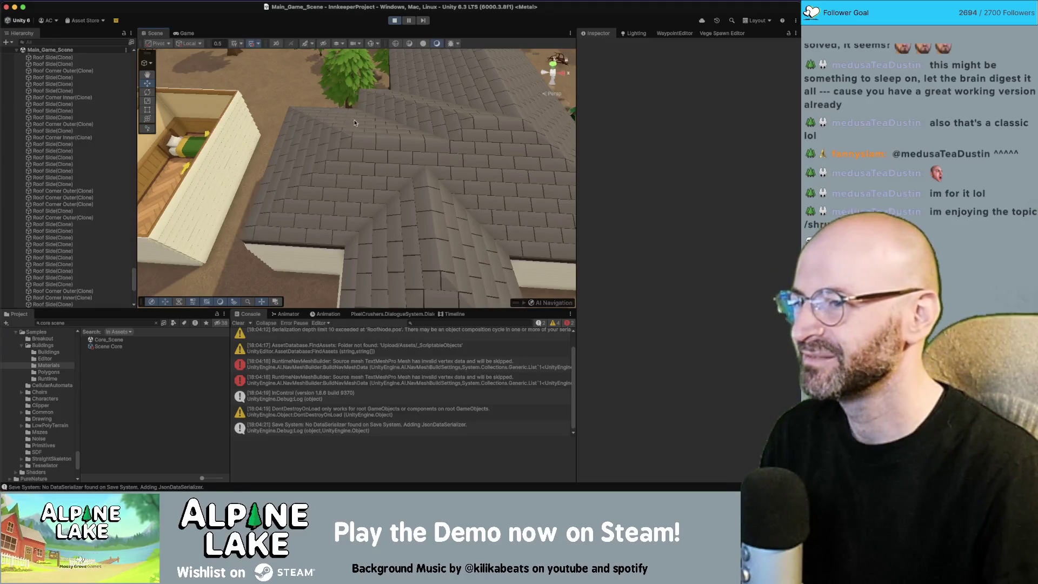
{"action": "scroll", "coordinate": [342, 135], "scroll_direction": "down", "scroll_amount": 5}
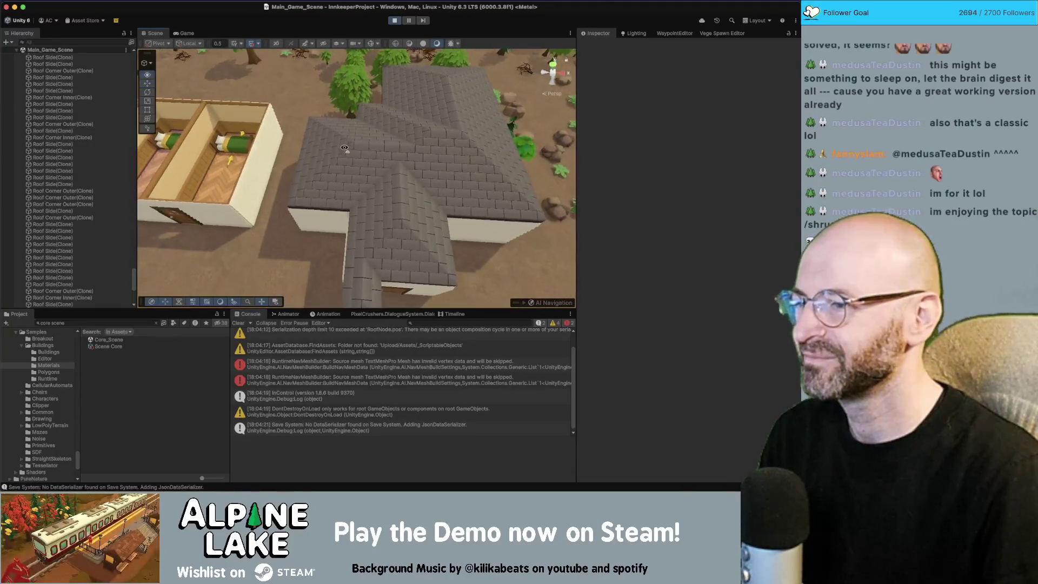
{"action": "scroll", "coordinate": [338, 219], "scroll_direction": "down", "scroll_amount": 3}
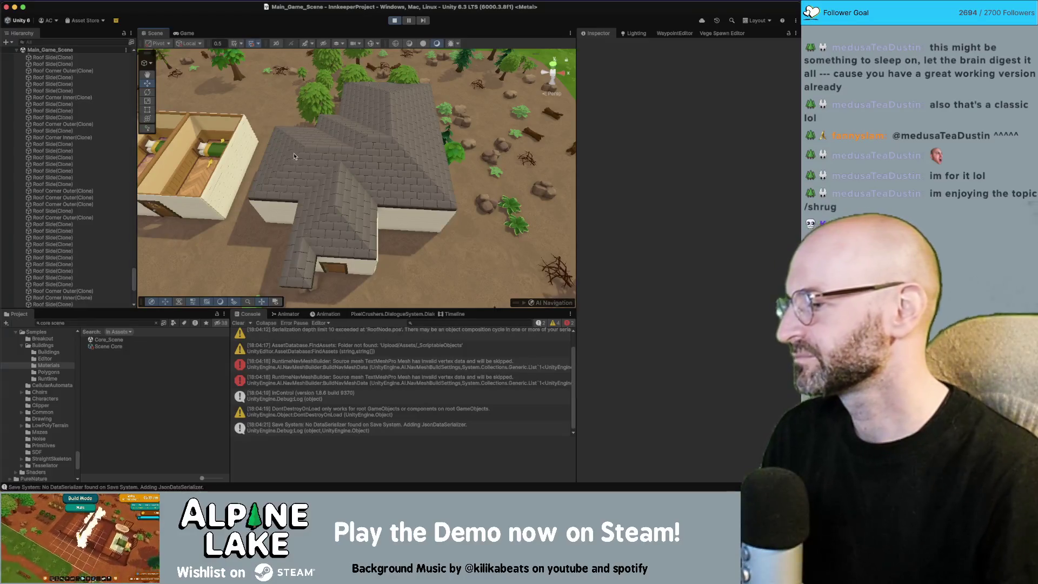
{"action": "mouse_move", "coordinate": [349, 146]}
{"action": "left_mouse_down"}
{"action": "mouse_move", "coordinate": [327, 164]}
{"action": "mouse_move", "coordinate": [464, 169]}
{"action": "mouse_move", "coordinate": [360, 175]}
{"action": "left_mouse_up"}
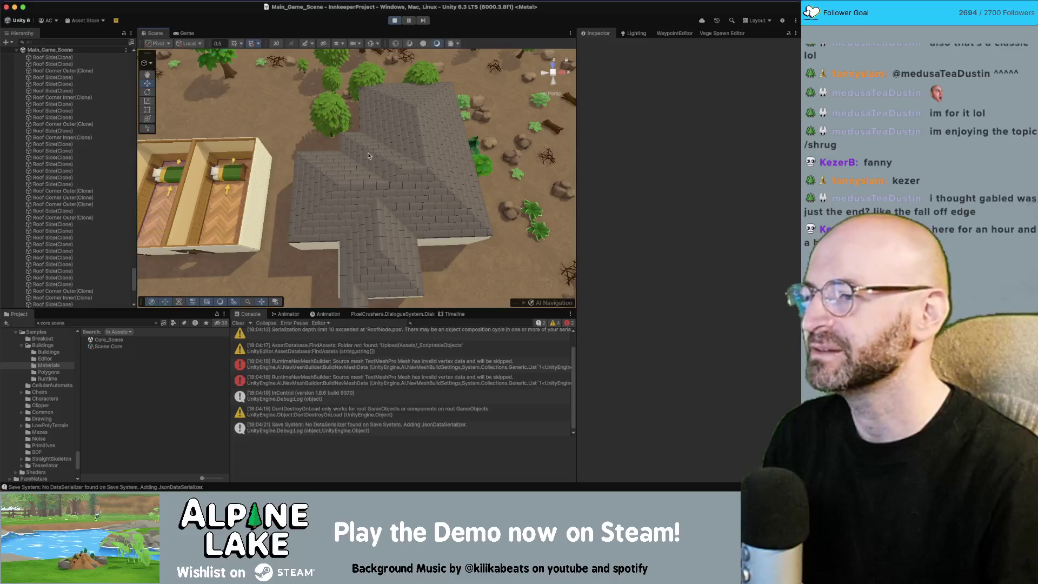
{"action": "left_click_drag", "start_coordinate": [332, 173], "coordinate": [324, 141]}
Step: Place a roof tile beside the bedroom wall in-game, exit building mode, and review the roof in Scene
{"action": "left_click", "coordinate": [187, 33]}
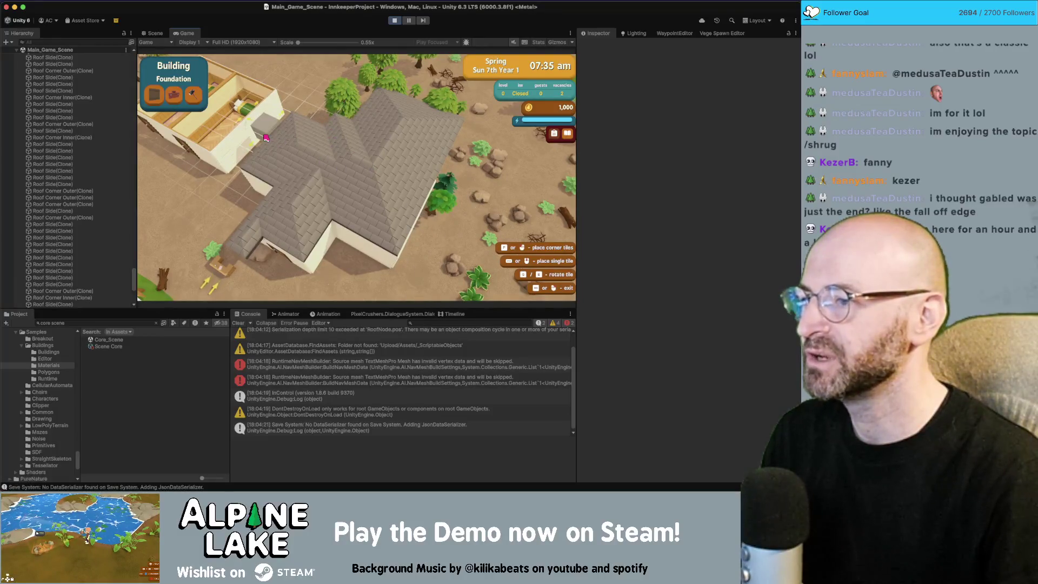
{"action": "left_click", "coordinate": [273, 133]}
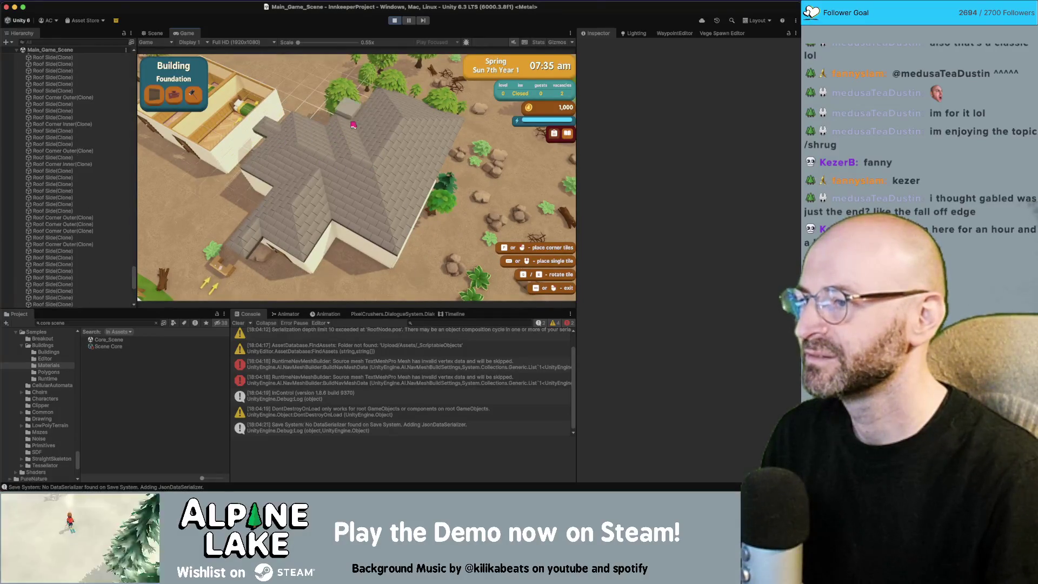
{"action": "key", "text": "Escape"}
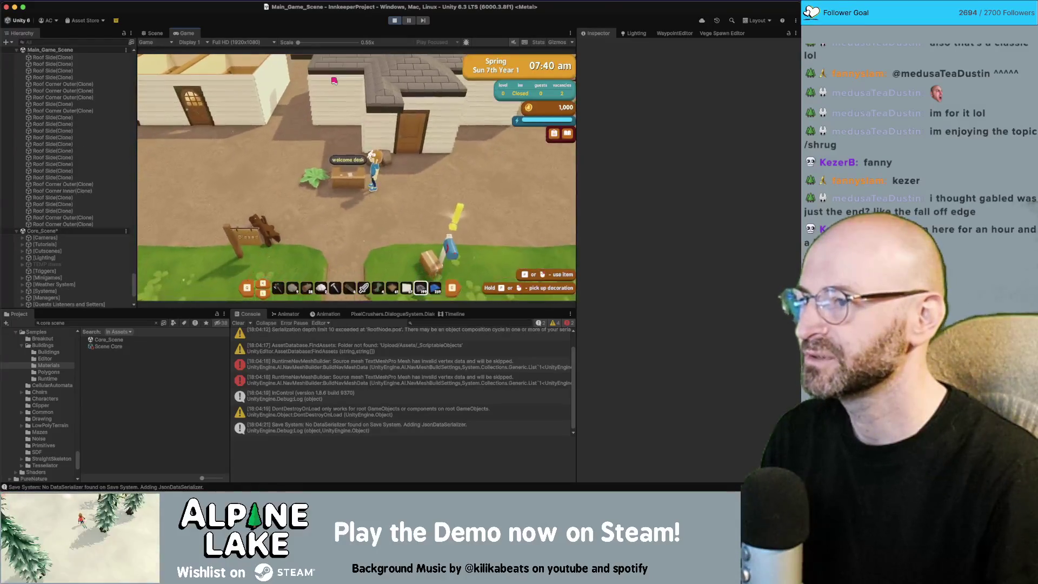
{"action": "left_click", "coordinate": [167, 34]}
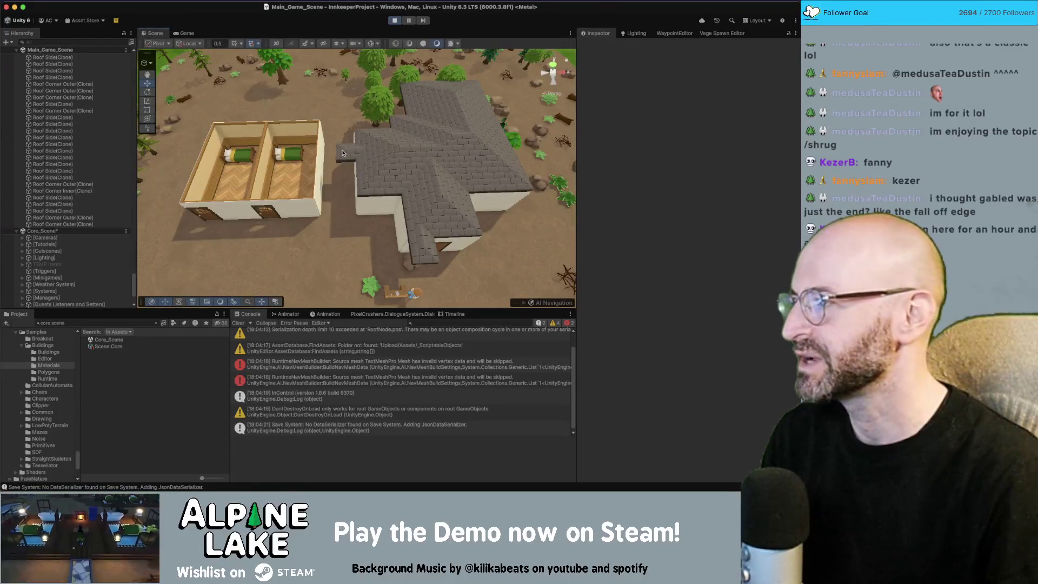
{"action": "left_click_drag", "start_coordinate": [354, 155], "coordinate": [337, 151]}
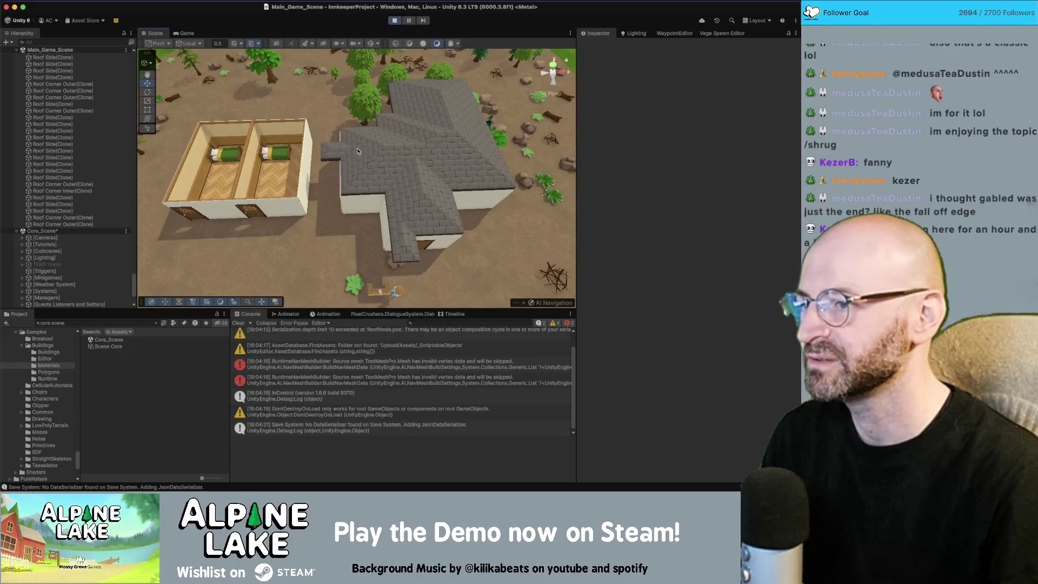
{"action": "mouse_move", "coordinate": [357, 151]}
{"action": "left_mouse_down"}
{"action": "mouse_move", "coordinate": [344, 146]}
{"action": "mouse_move", "coordinate": [400, 136]}
{"action": "left_mouse_up"}
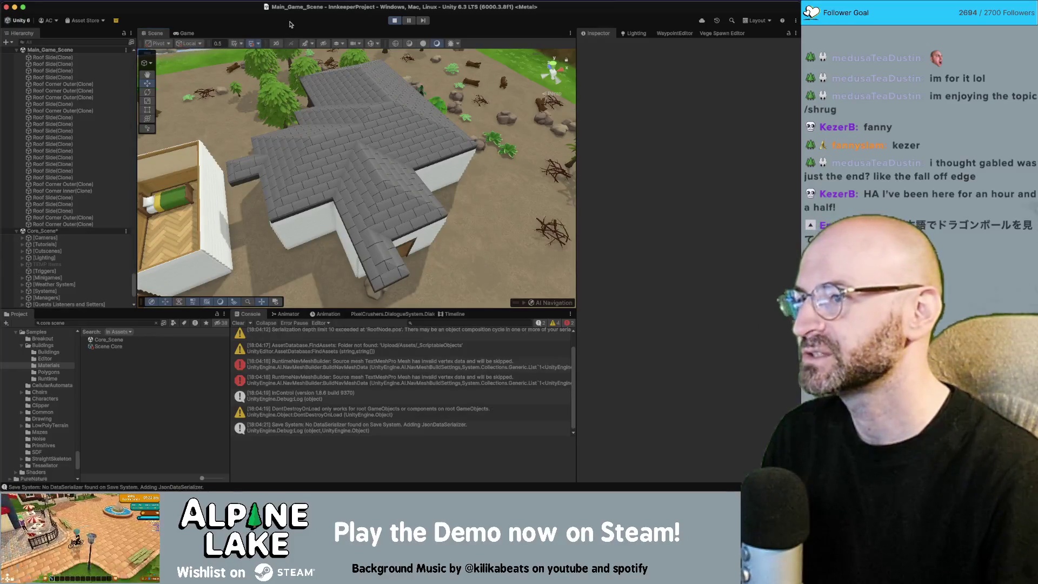
{"action": "key", "text": "d"}
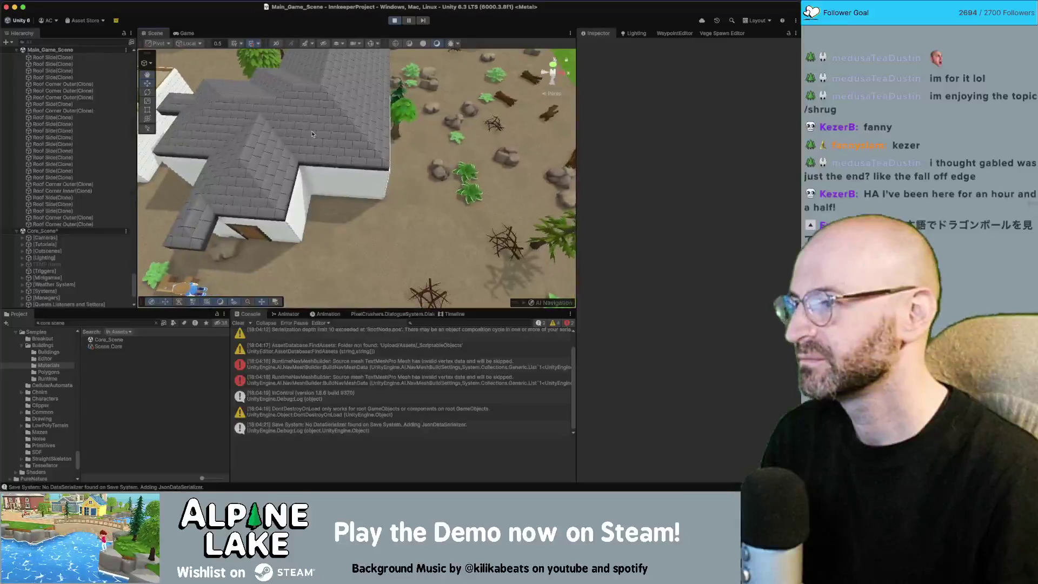
{"action": "left_click", "coordinate": [185, 34]}
Step: Walk the character north past the house with W, then tilt the Scene view close over the roof
{"action": "key", "text": "w"}
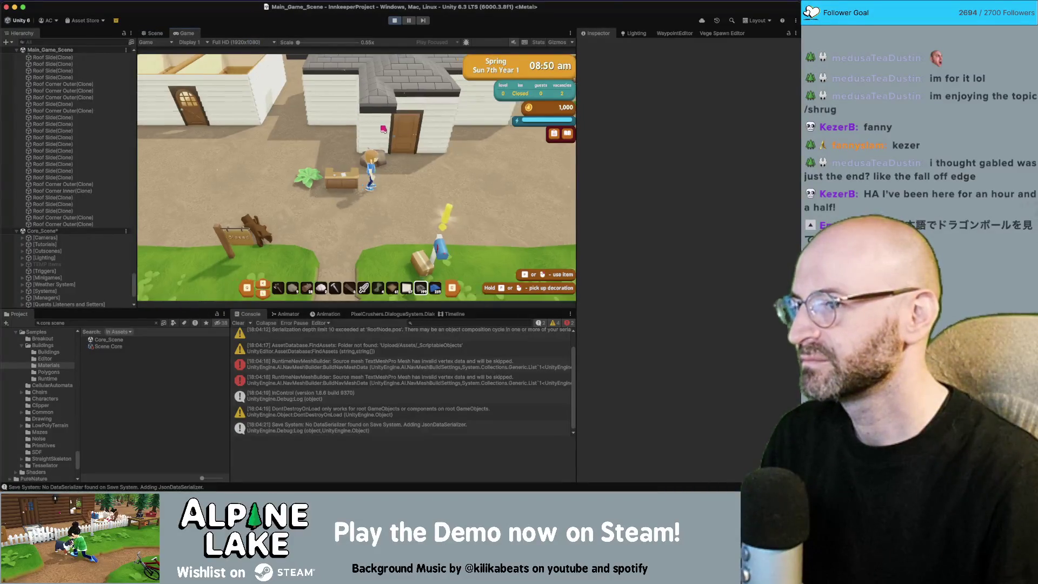
{"action": "key", "text": "w"}
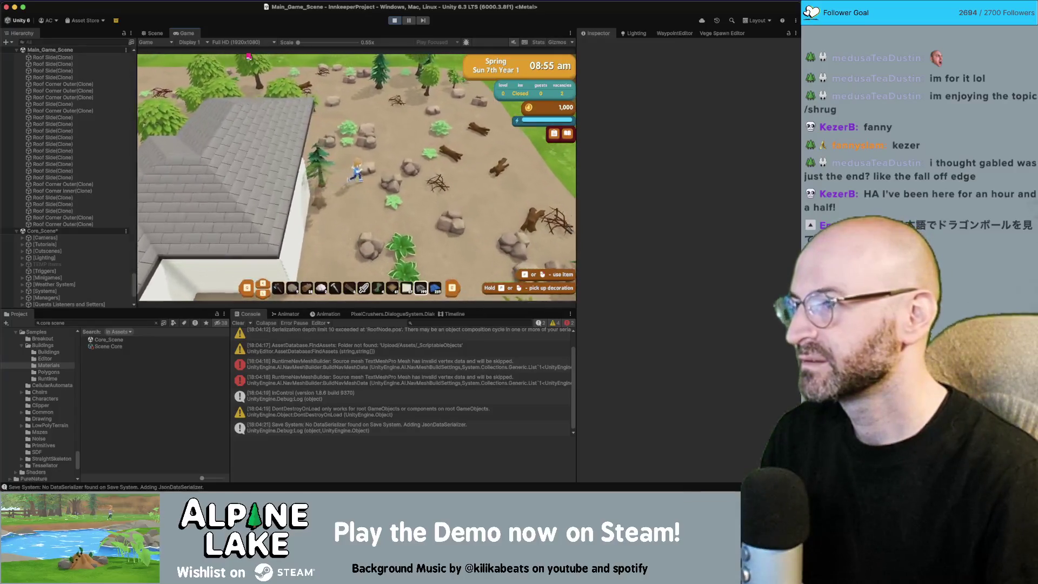
{"action": "key", "text": "super+1"}
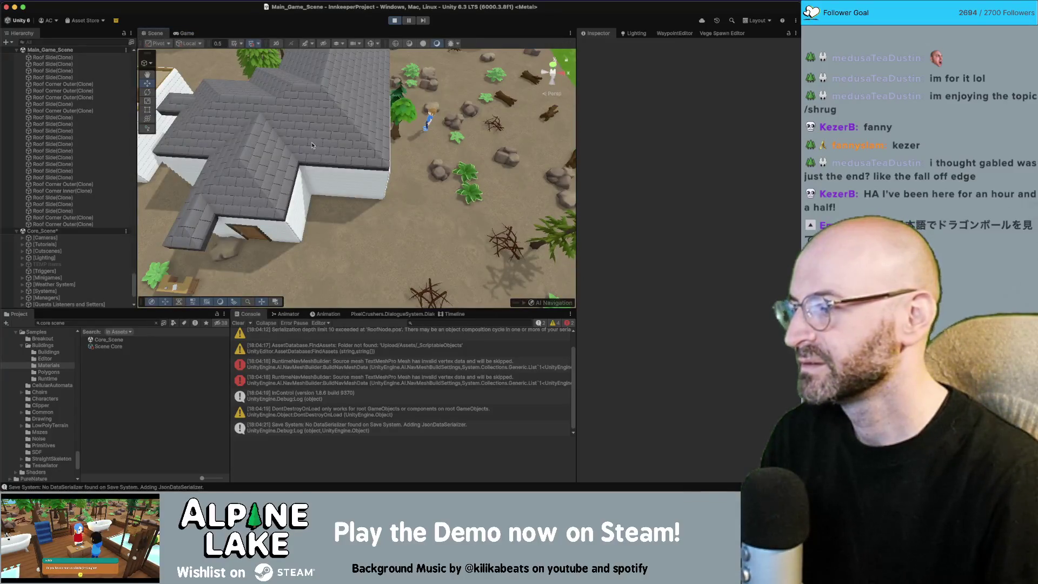
{"action": "mouse_move", "coordinate": [370, 150]}
{"action": "left_mouse_down"}
{"action": "mouse_move", "coordinate": [313, 124]}
{"action": "mouse_move", "coordinate": [371, 134]}
{"action": "mouse_move", "coordinate": [346, 135]}
{"action": "left_mouse_up"}
Step: Select side roof pieces up the roof, then two inner corner pieces, and orbit around them
{"action": "left_click", "coordinate": [311, 236]}
{"action": "left_click", "coordinate": [318, 227]}
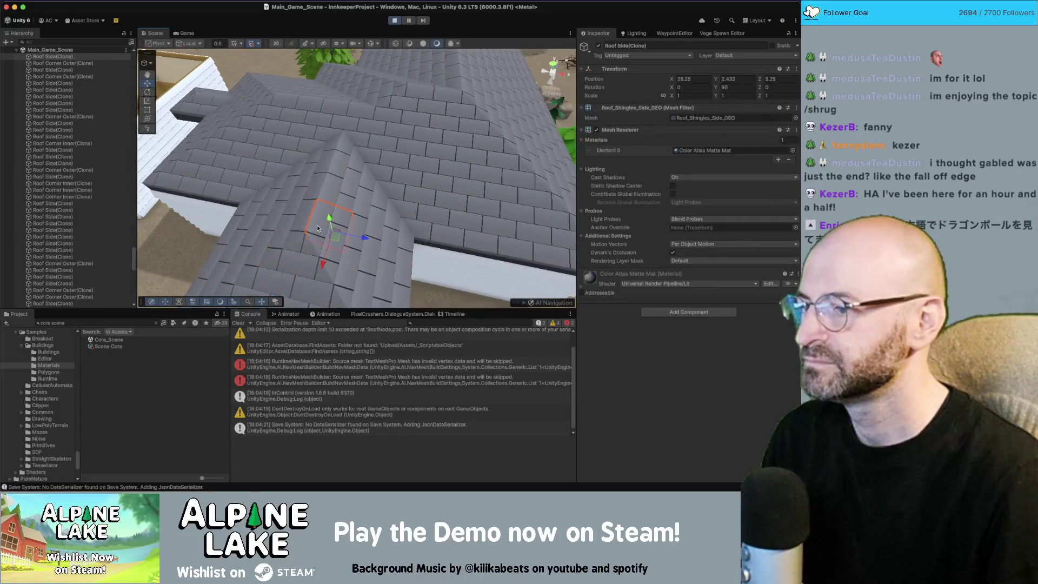
{"action": "left_click", "coordinate": [303, 218], "text": "shift"}
{"action": "left_click", "coordinate": [322, 183]}
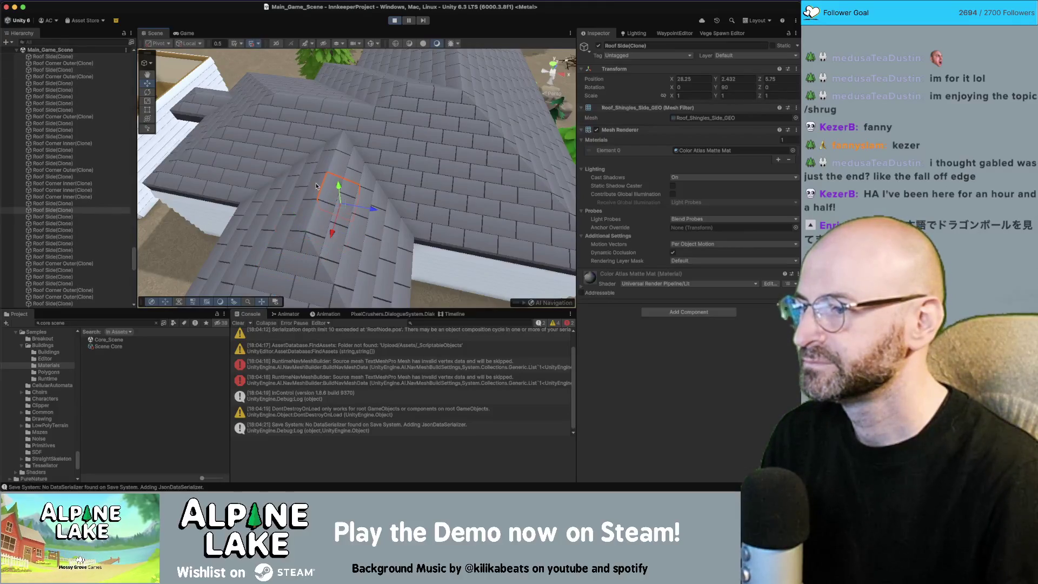
{"action": "left_click", "coordinate": [337, 163]}
{"action": "left_click", "coordinate": [354, 145], "text": "shift"}
{"action": "left_click", "coordinate": [353, 144]}
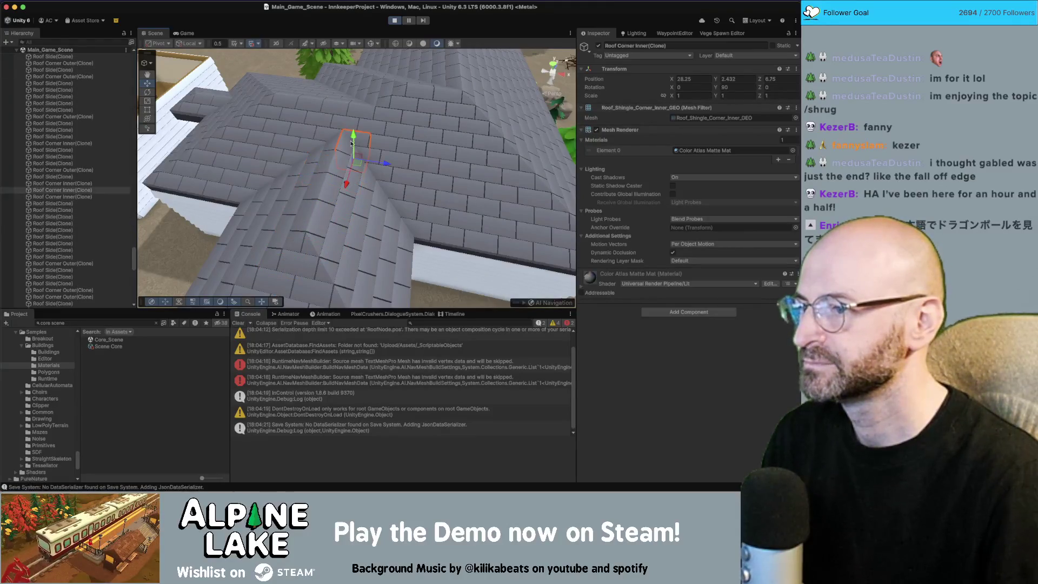
{"action": "left_click", "coordinate": [331, 139], "text": "shift"}
{"action": "mouse_move", "coordinate": [330, 139]}
{"action": "left_mouse_down"}
{"action": "mouse_move", "coordinate": [371, 123]}
{"action": "mouse_move", "coordinate": [406, 133]}
{"action": "mouse_move", "coordinate": [351, 95]}
{"action": "mouse_move", "coordinate": [418, 50]}
{"action": "mouse_move", "coordinate": [354, 94]}
{"action": "left_mouse_up"}
Step: Select a single side roof piece, pull back around the house, and select the zigzag parquet floor piece
{"action": "left_click", "coordinate": [336, 76]}
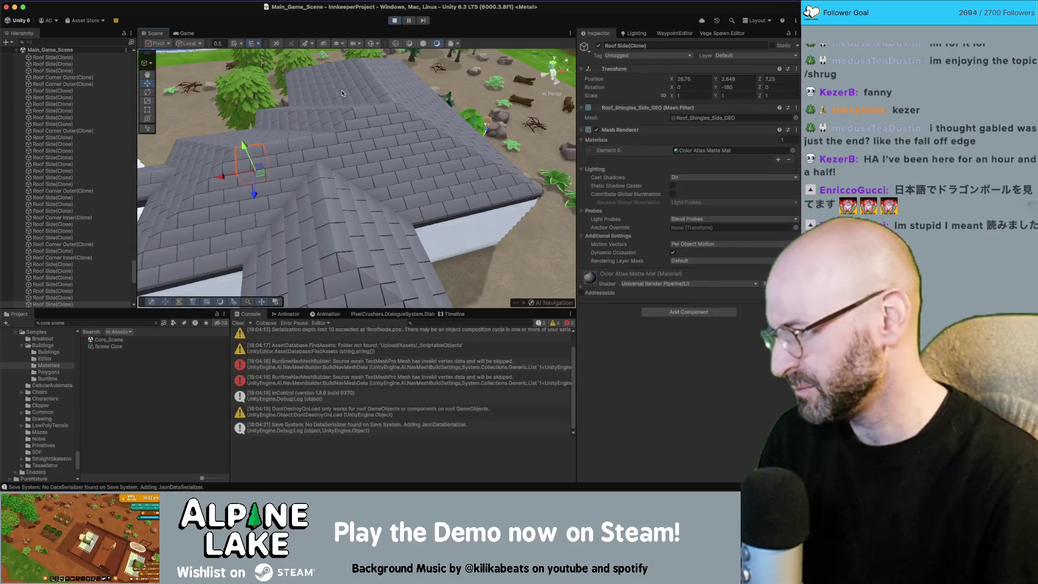
{"action": "left_click_drag", "start_coordinate": [445, 130], "coordinate": [363, 130]}
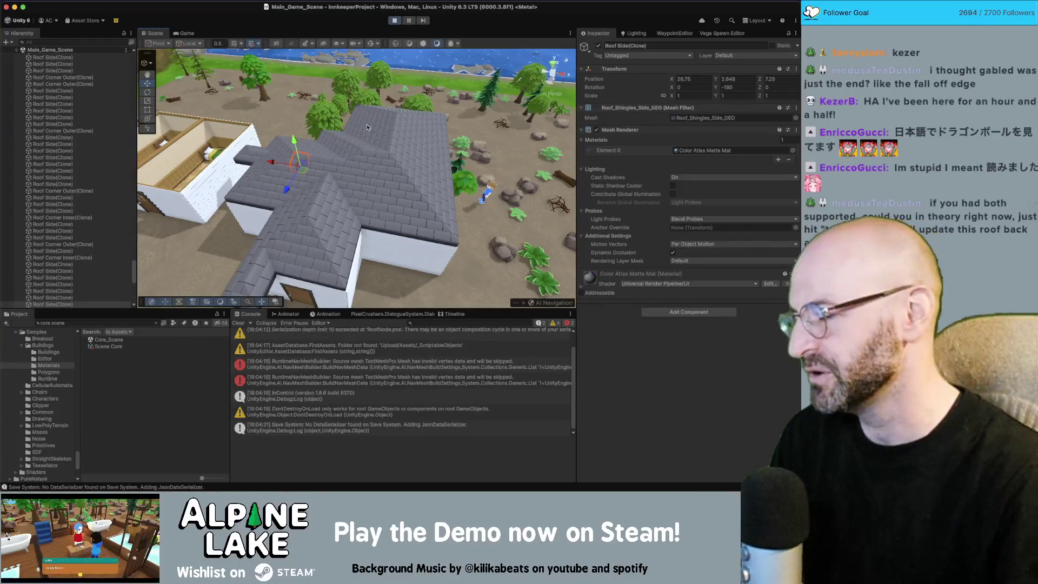
{"action": "mouse_move", "coordinate": [367, 128]}
{"action": "left_mouse_down"}
{"action": "mouse_move", "coordinate": [361, 148]}
{"action": "mouse_move", "coordinate": [374, 133]}
{"action": "left_mouse_up"}
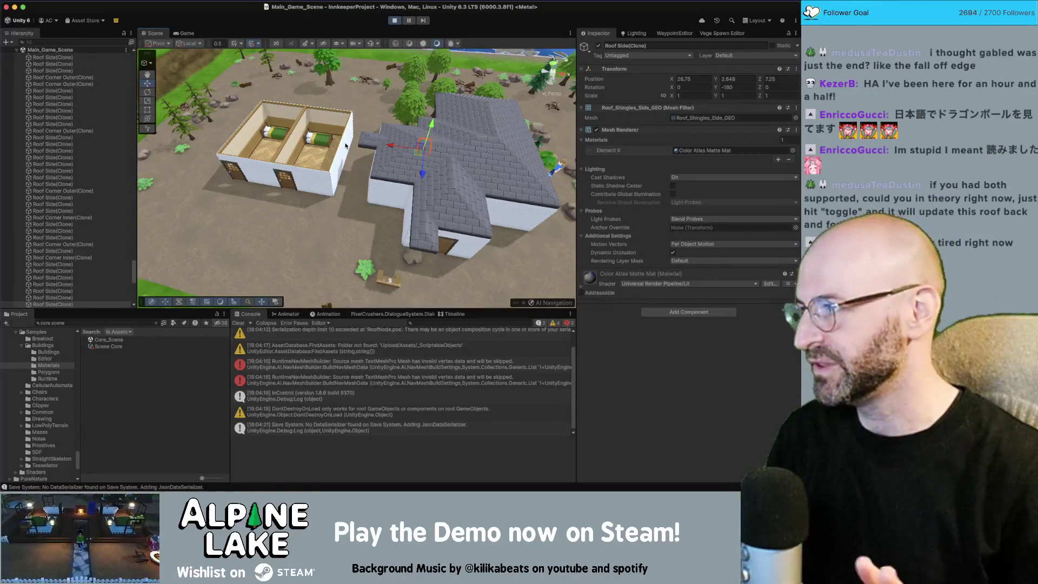
{"action": "left_click", "coordinate": [332, 187]}
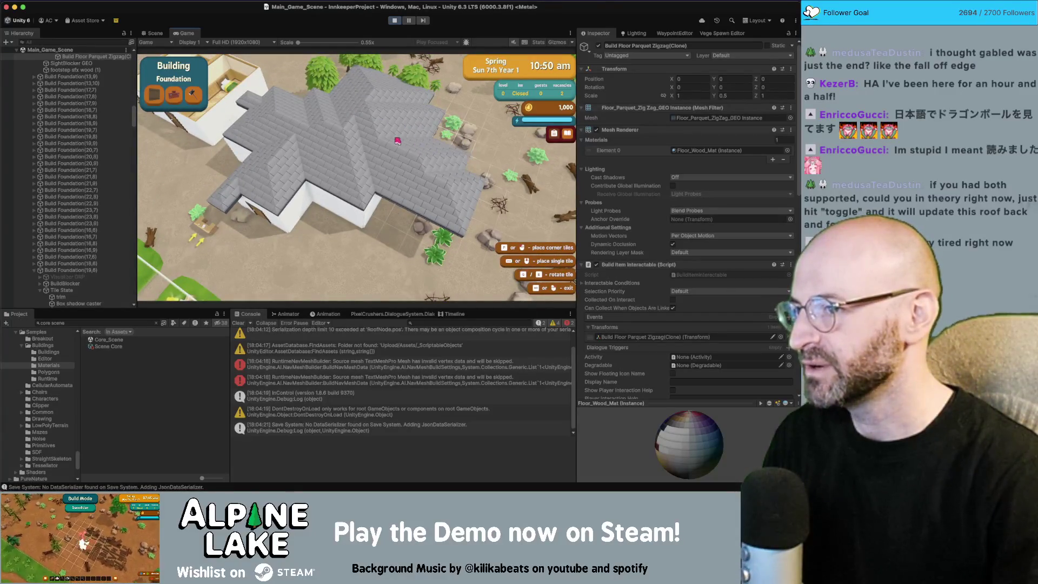
Step: Switch the Building panel to Roofs and stretch a blue roof over the house's left room
{"action": "left_click", "coordinate": [161, 97]}
{"action": "left_click", "coordinate": [162, 98]}
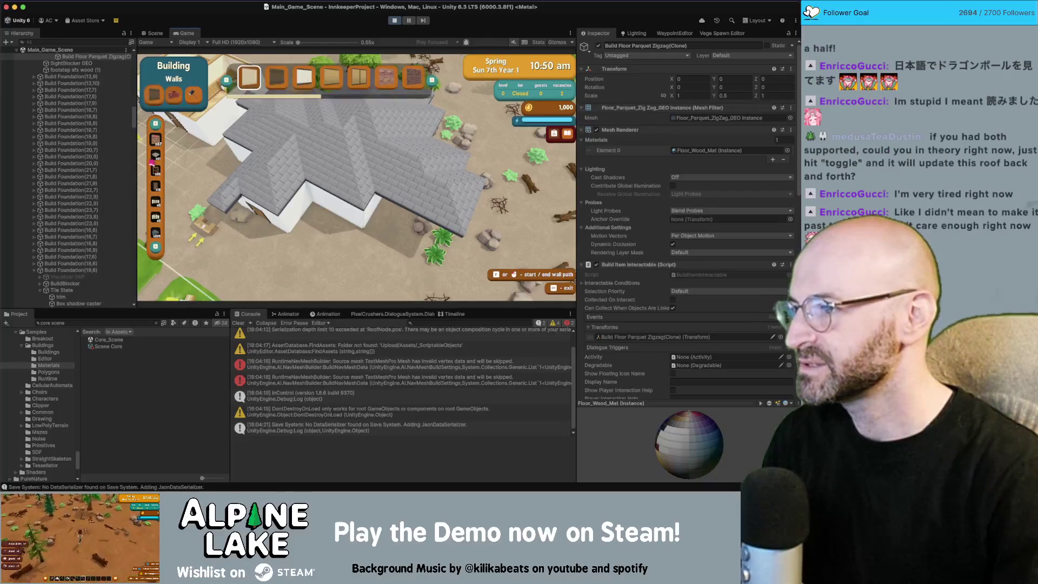
{"action": "left_click_drag", "start_coordinate": [276, 120], "coordinate": [372, 147]}
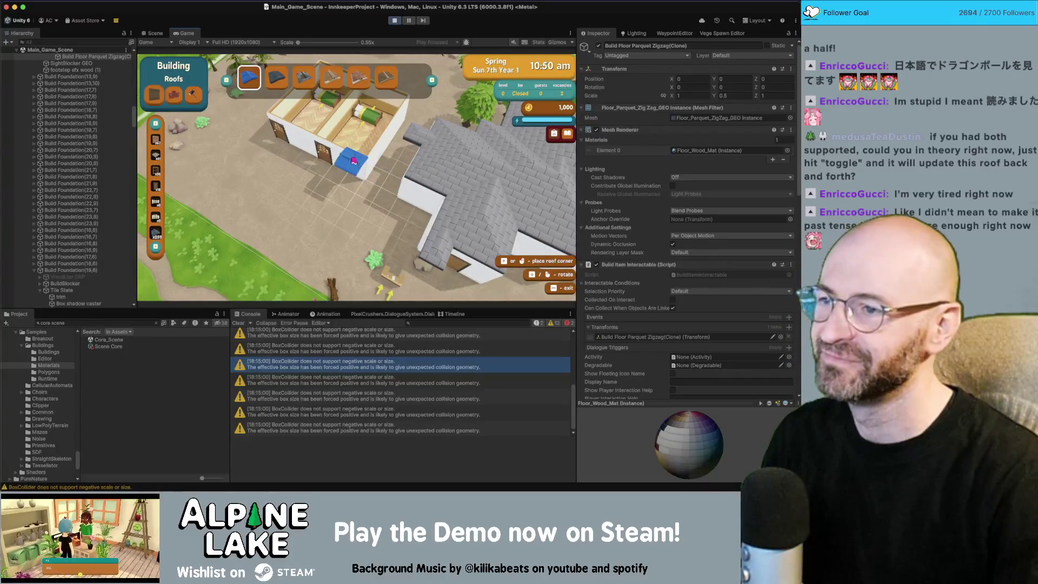
{"action": "key", "text": "w"}
{"action": "key", "text": "a"}
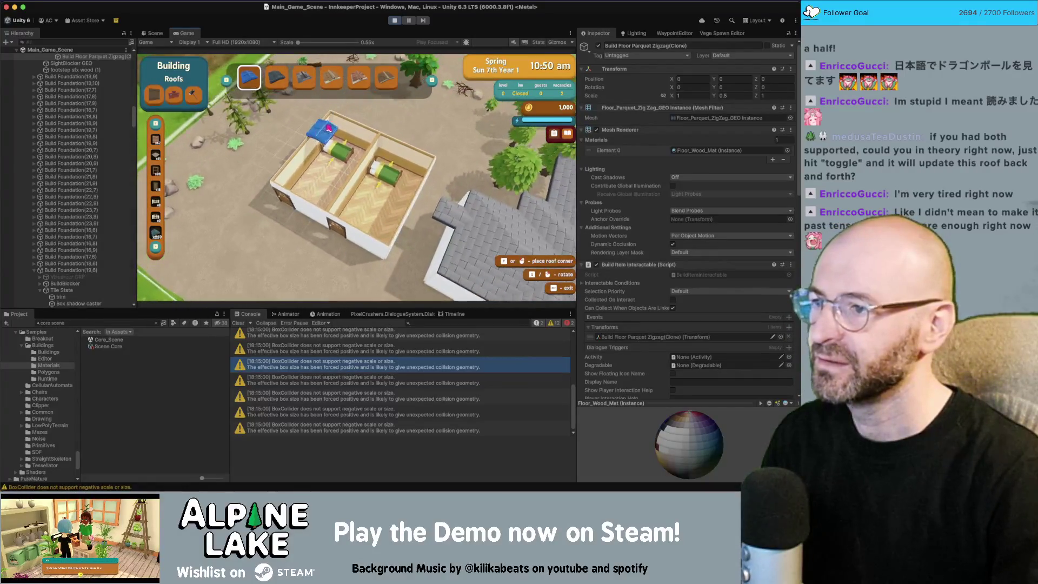
{"action": "left_click_drag", "start_coordinate": [340, 120], "coordinate": [334, 152]}
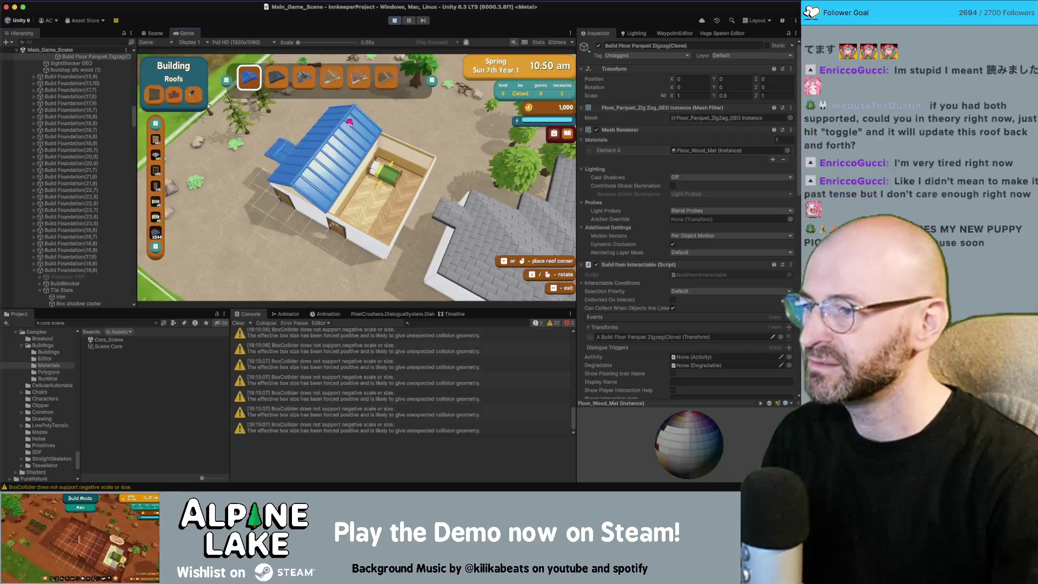
Step: Pan across the roofed house with WASD, then leave roof-building mode
{"action": "key", "text": "d"}
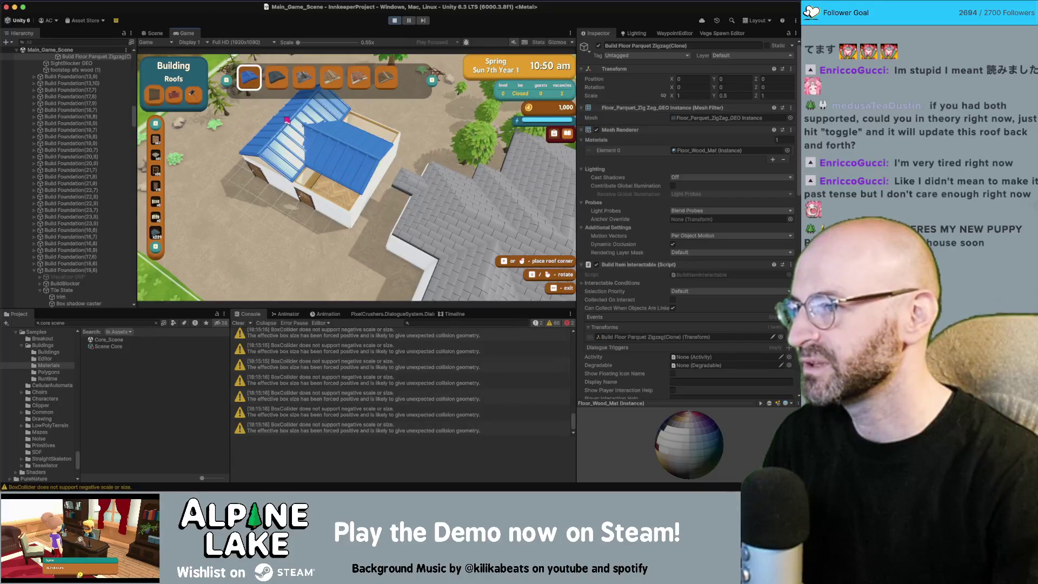
{"action": "key", "text": "w"}
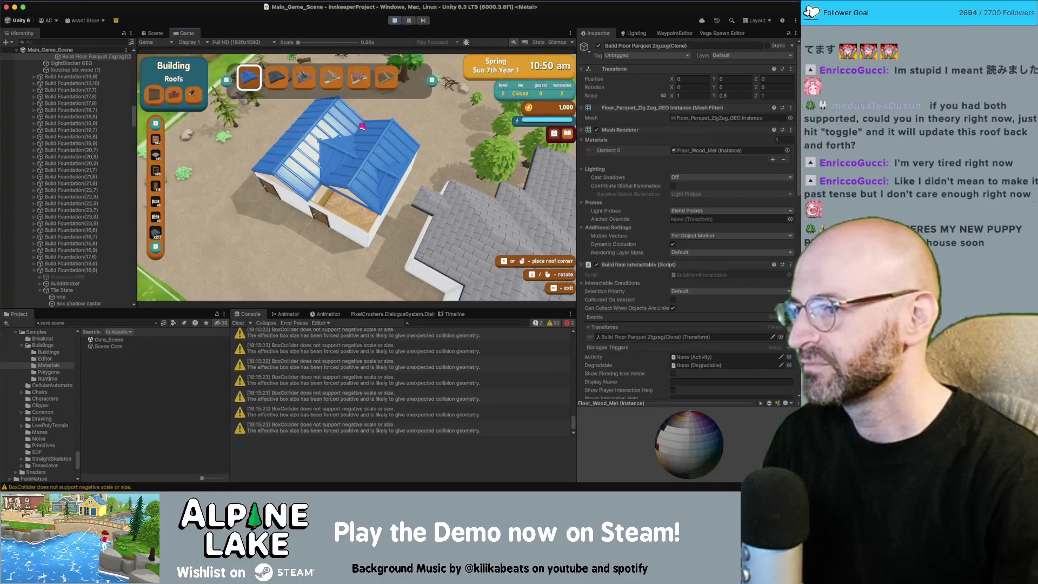
{"action": "key", "text": "a"}
{"action": "key", "text": "s"}
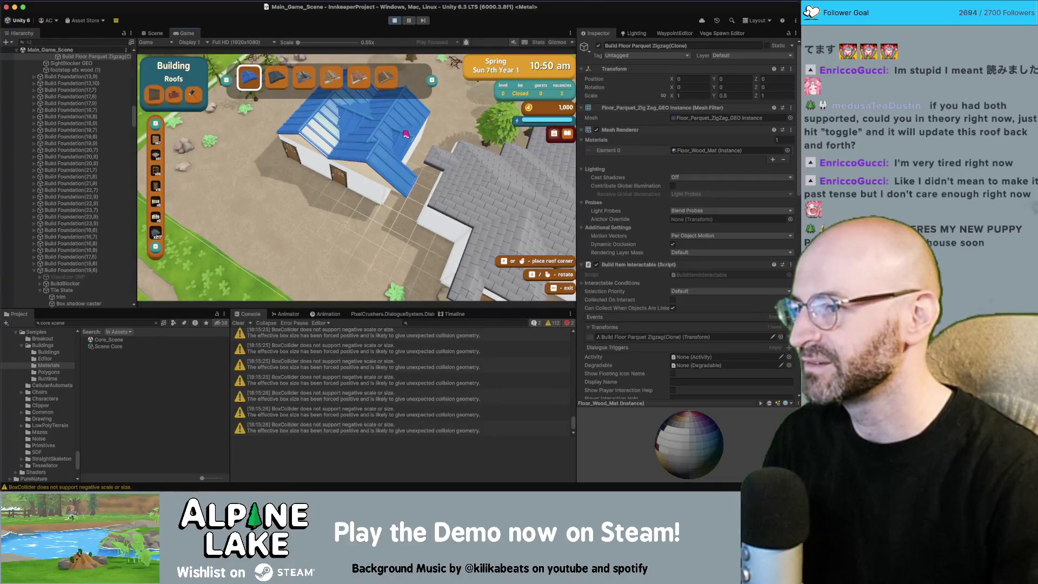
{"action": "key", "text": "Escape"}
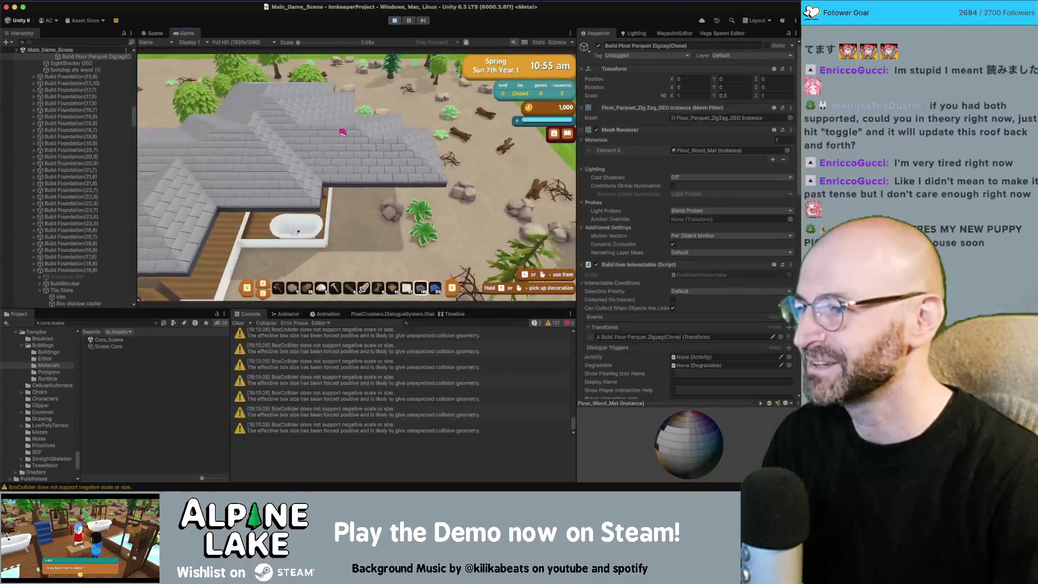
Step: Walk the player out of the rooms to the grass beside the blue-roofed house
{"action": "key", "text": "a"}
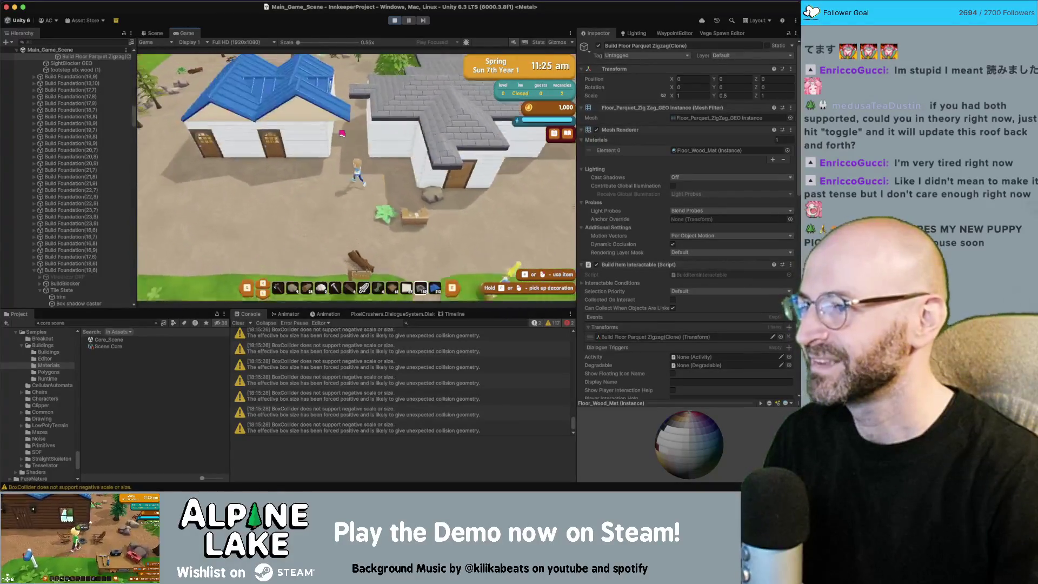
{"action": "key", "text": "s"}
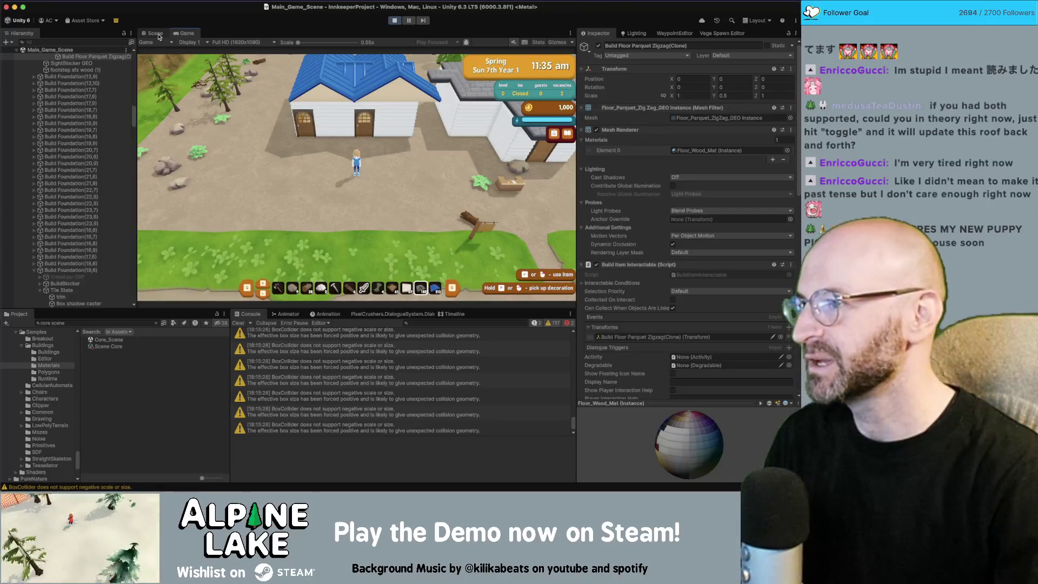
{"action": "key", "text": "w"}
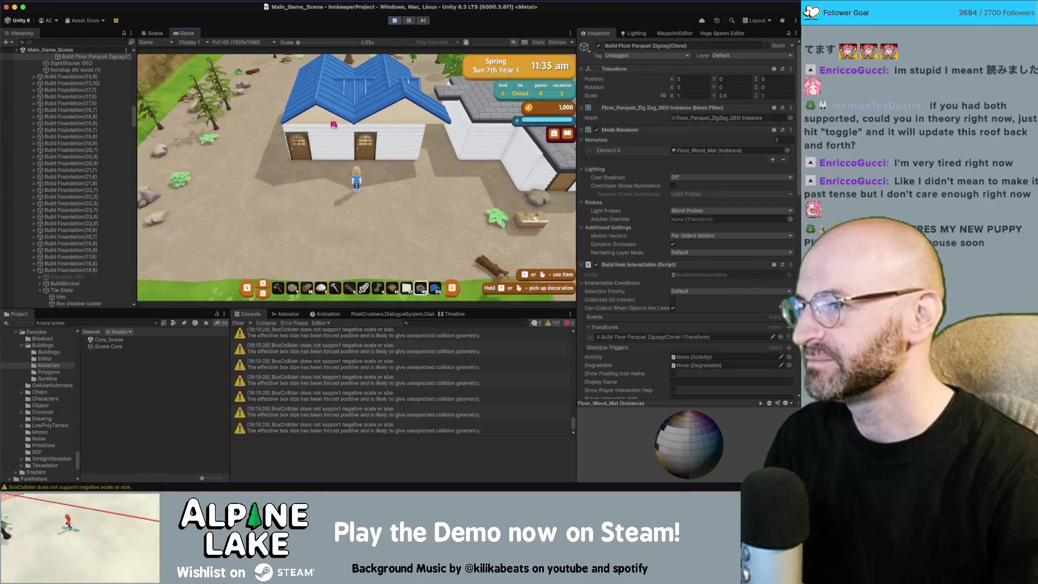
{"action": "key", "text": "s"}
Step: Equip the fourth-slot demolish hammer and demolish both blue gabled roof sections
{"action": "key", "text": "4"}
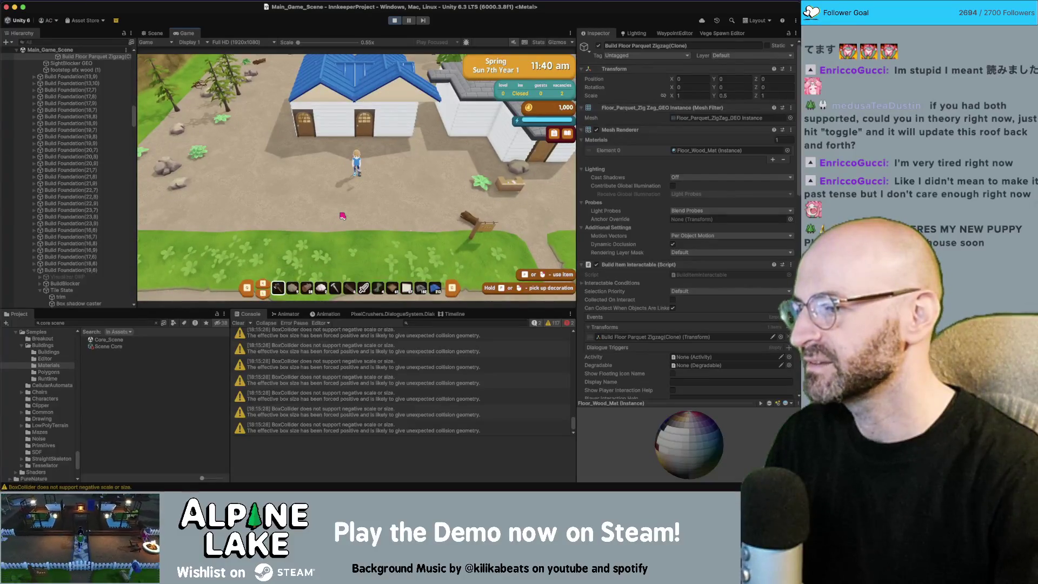
{"action": "left_click", "coordinate": [342, 216]}
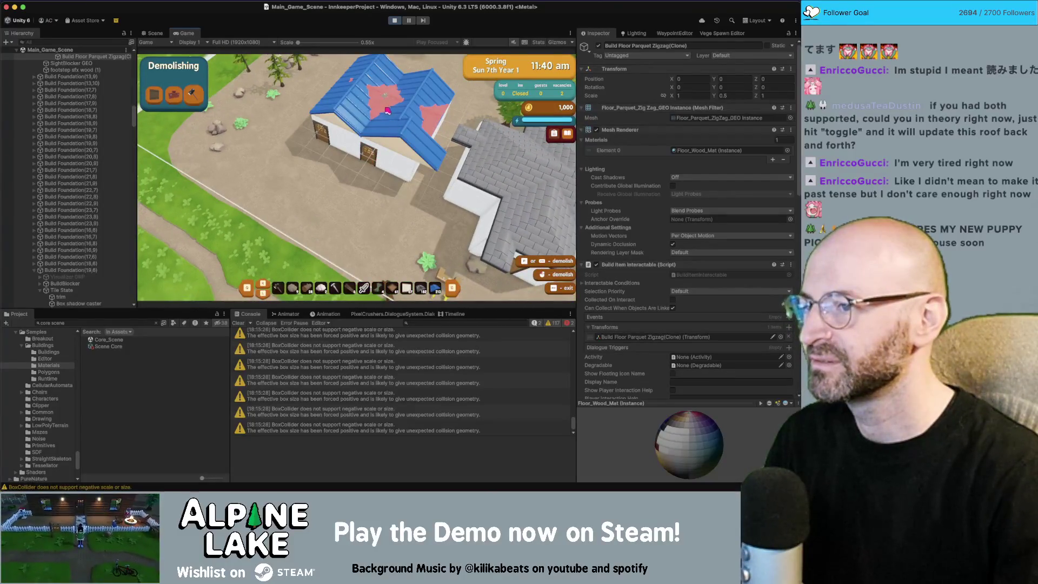
{"action": "left_click", "coordinate": [387, 111]}
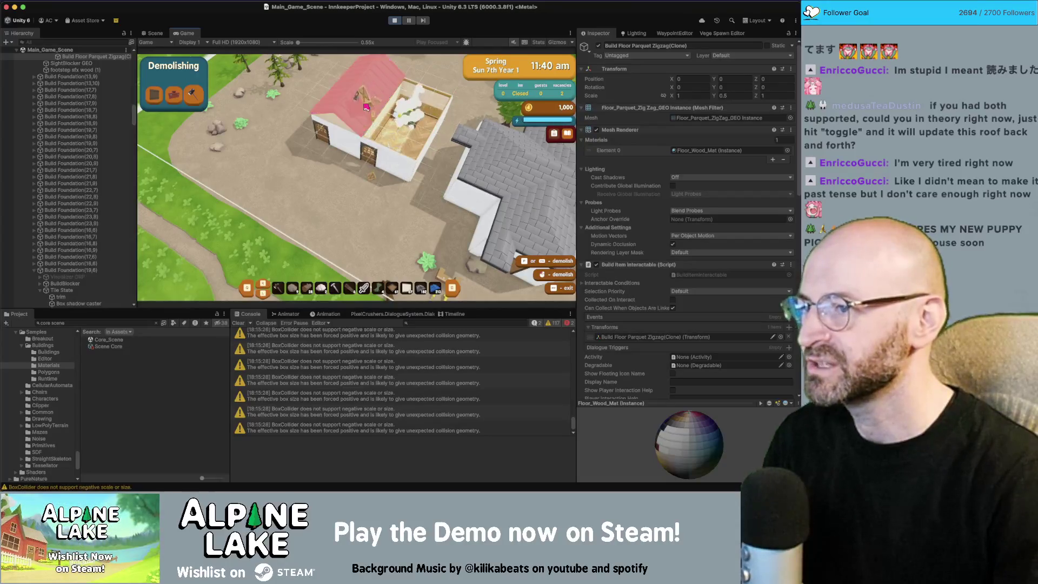
{"action": "left_click", "coordinate": [366, 107]}
{"action": "key", "text": "Escape"}
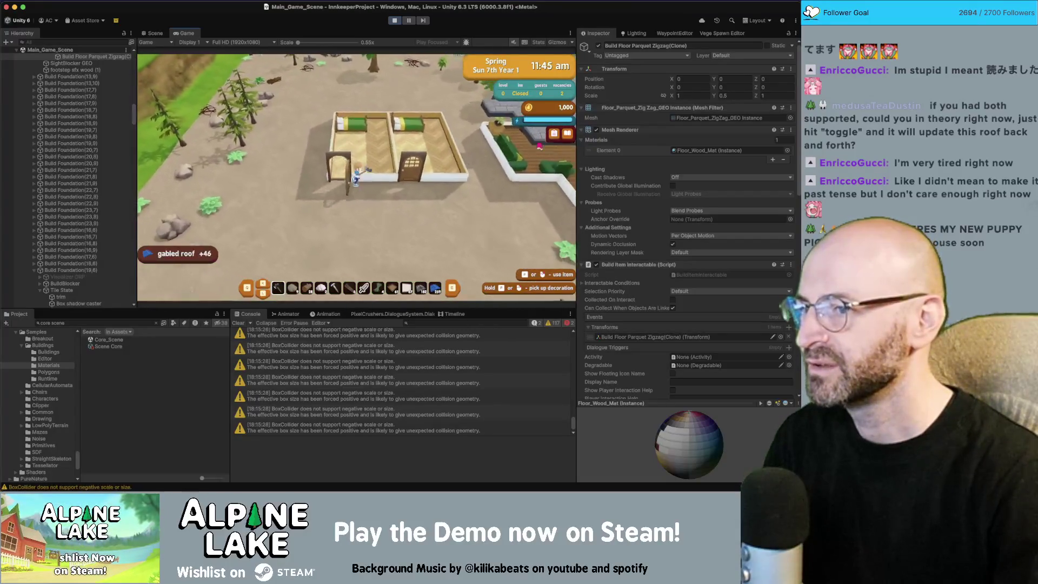
Step: Try demolishing the large building's grey-shingled roof, confirming it stays intact
{"action": "left_click", "coordinate": [386, 145]}
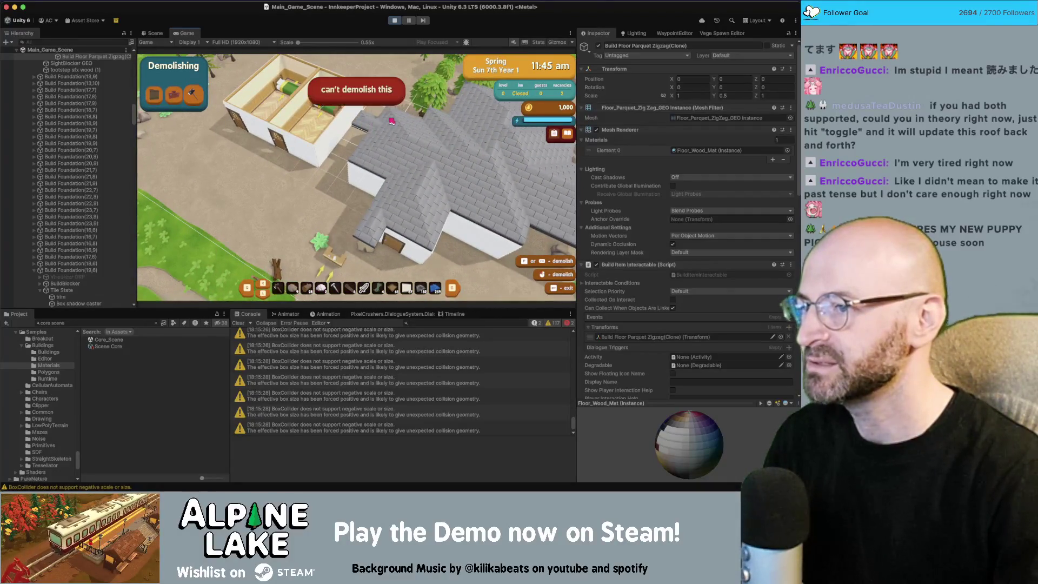
{"action": "key", "text": "d"}
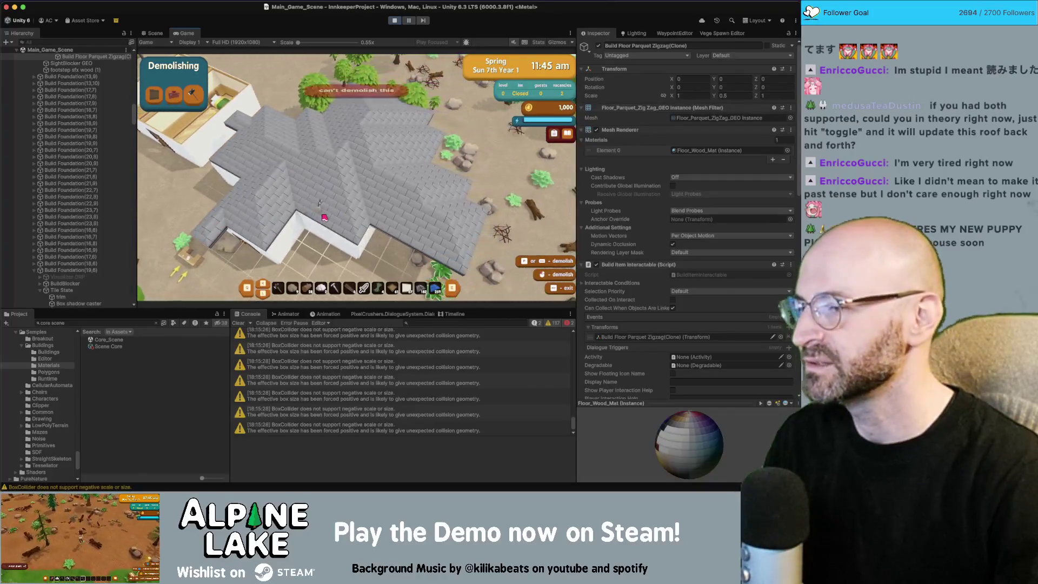
{"action": "left_click", "coordinate": [324, 218]}
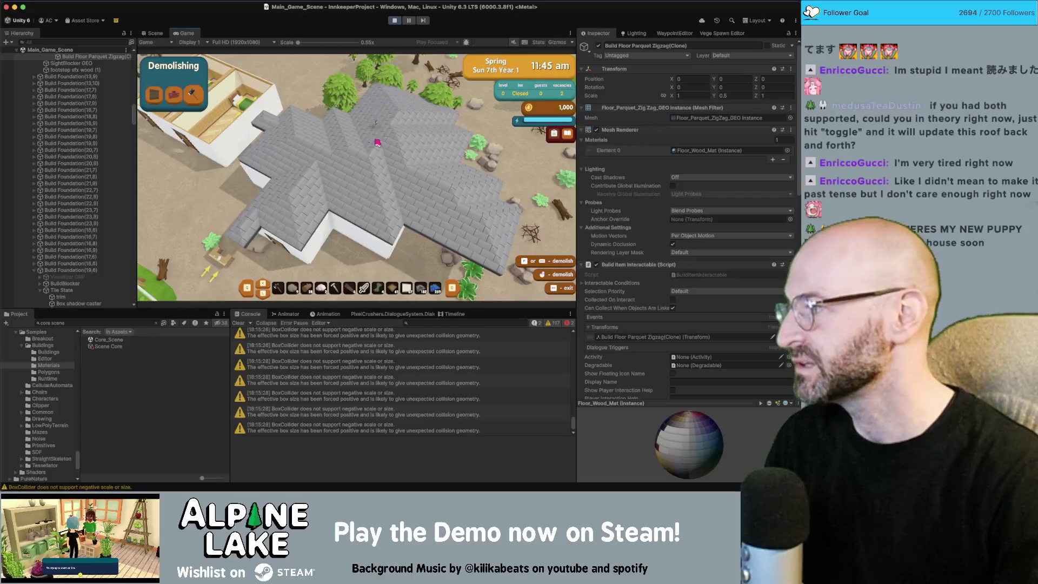
{"action": "key", "text": "Escape"}
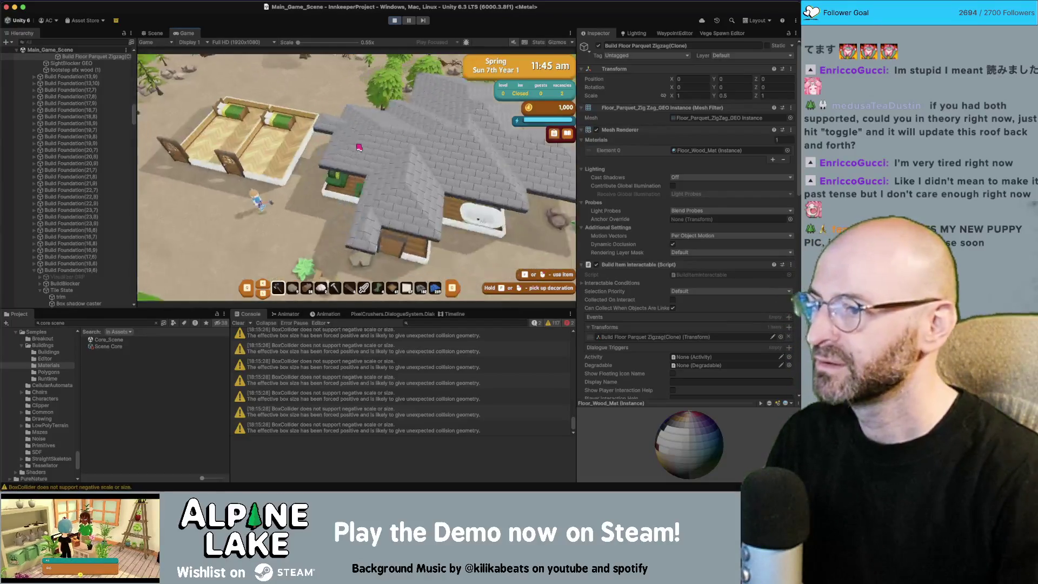
{"action": "key", "text": "d"}
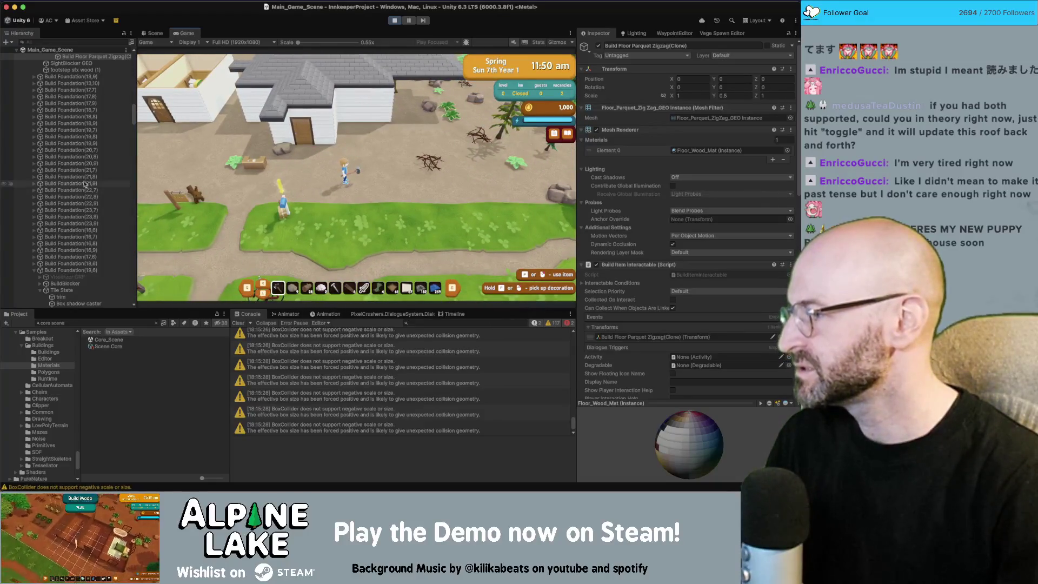
{"action": "key", "text": "a"}
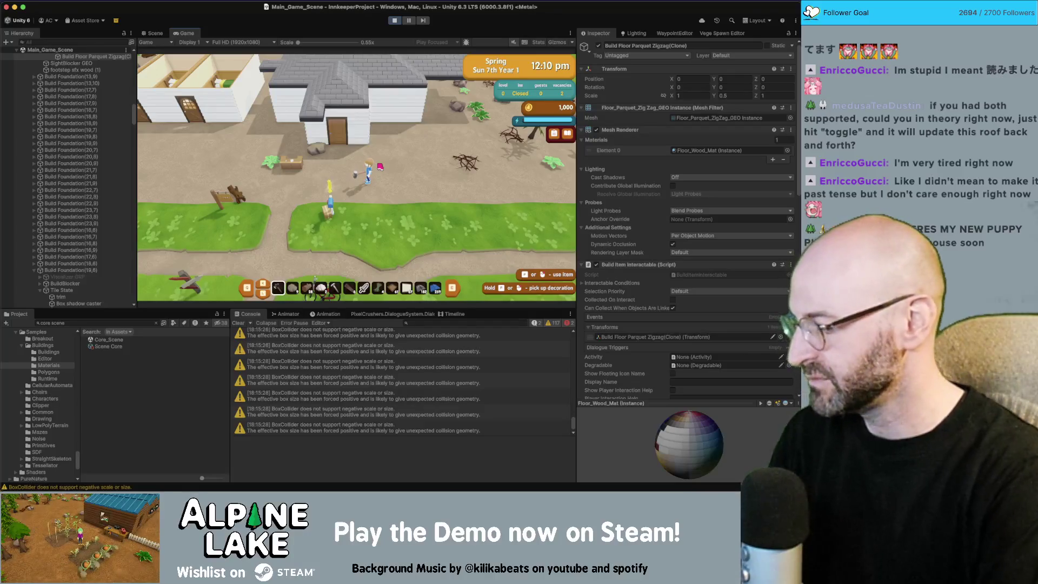
{"action": "key", "text": "super+space"}
Step: Launch Photos by searching 'photos' in Spotlight and bring its corgi picture to the front
{"action": "type", "text": "photos"}
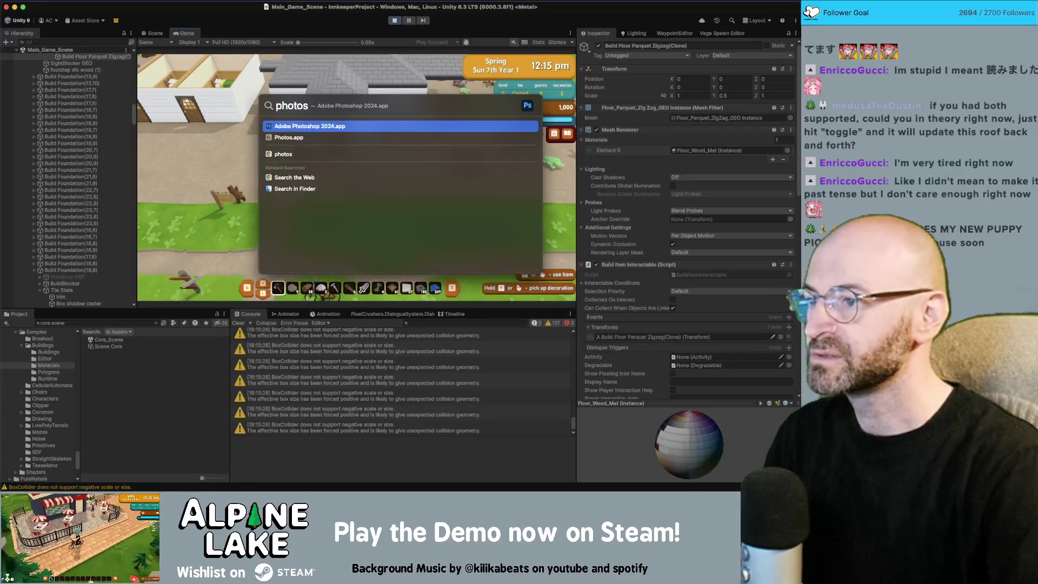
{"action": "key", "text": "Down"}
{"action": "key", "text": "Return"}
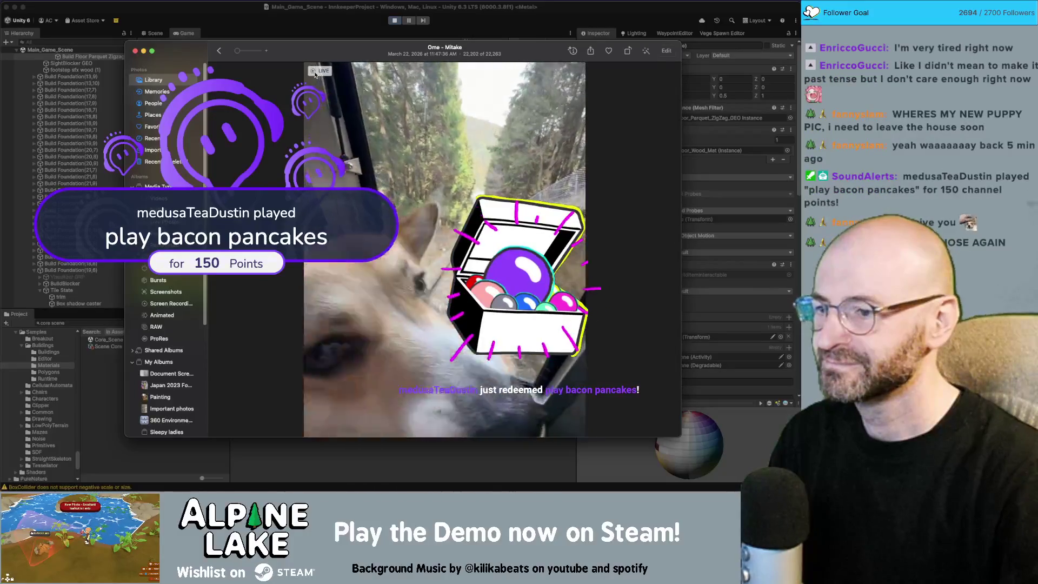
{"action": "mouse_move", "coordinate": [312, 75]}
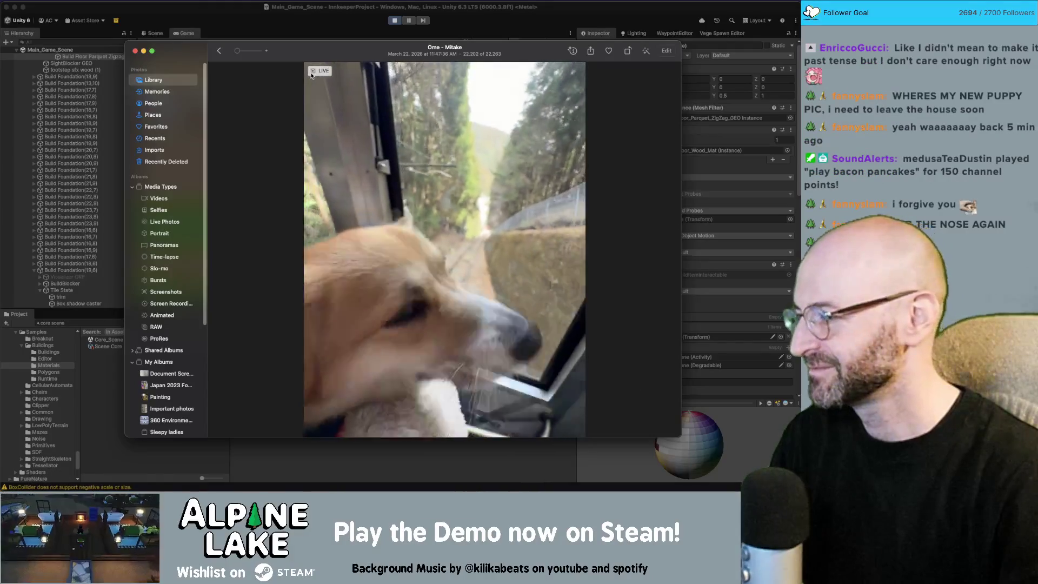
{"action": "left_click_drag", "start_coordinate": [295, 54], "coordinate": [306, 52]}
{"action": "key", "text": "super+w"}
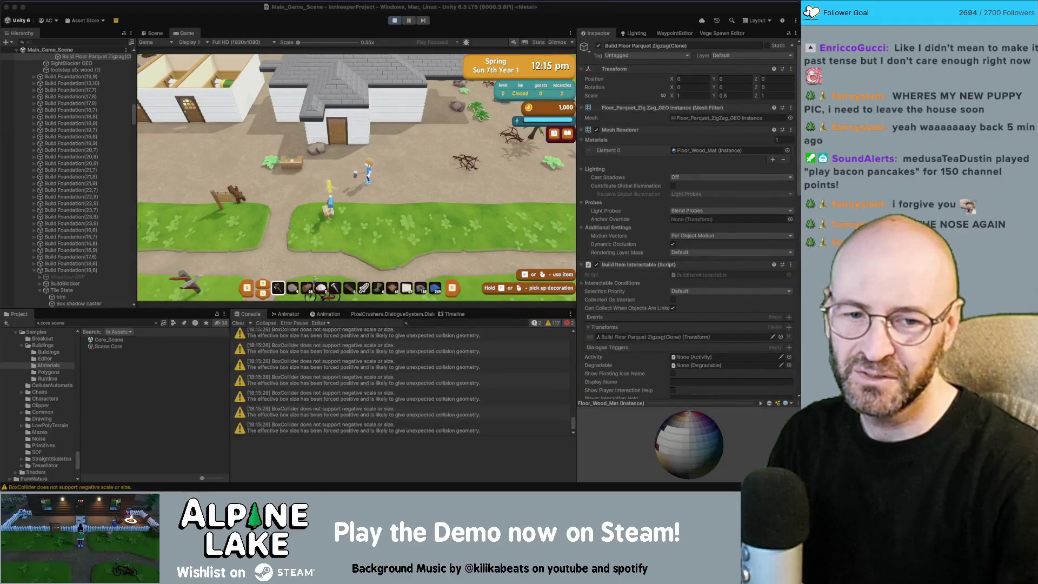
{"action": "key", "text": "super+Tab"}
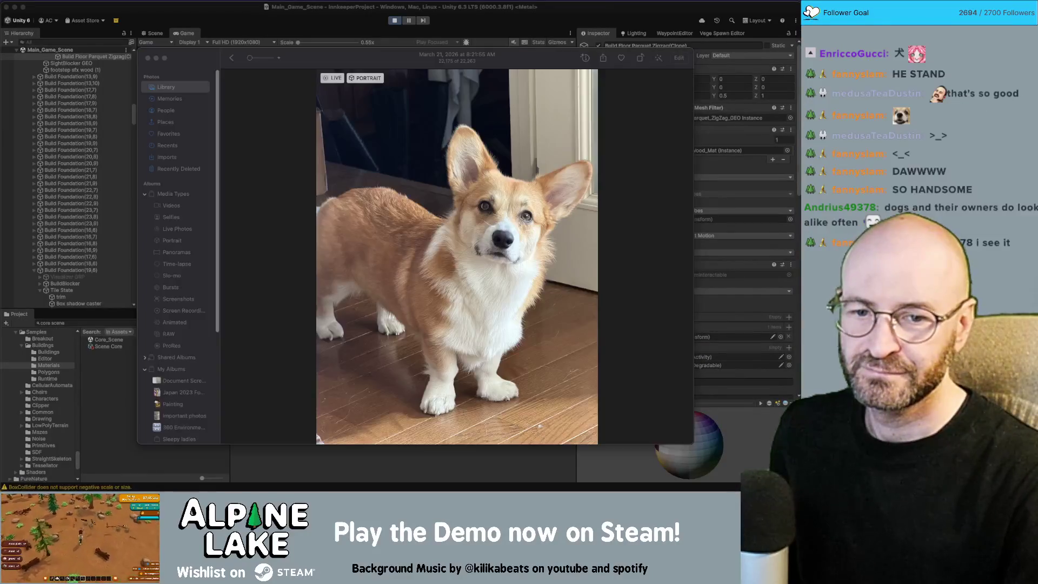